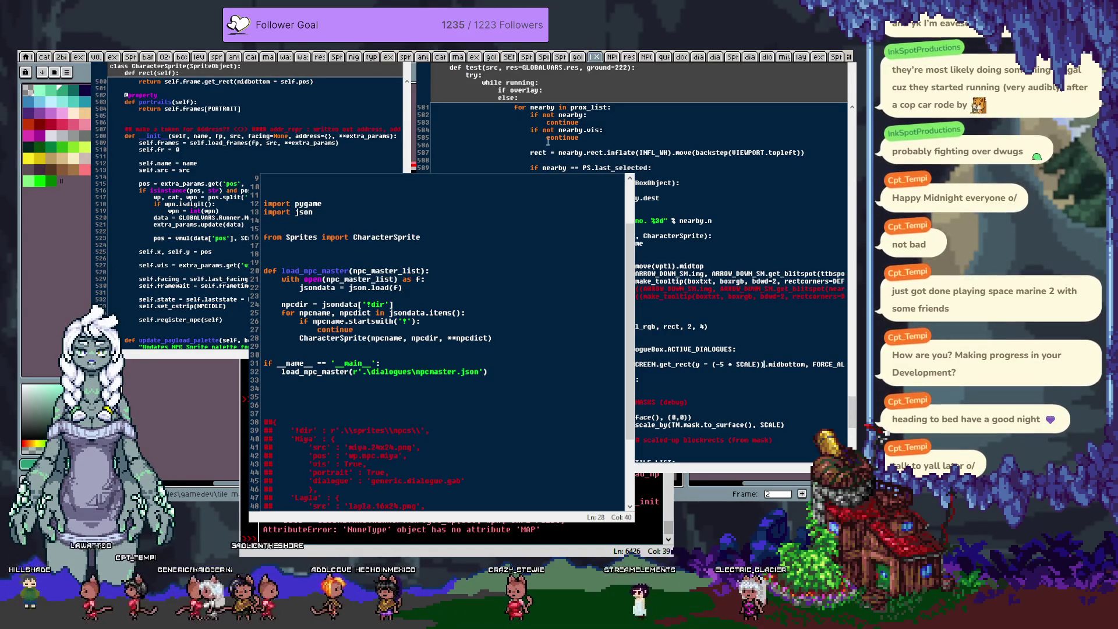
scroll(742, 262, "down", 3)
scroll(742, 262, "down", 3)
scroll(742, 262, "up", 5)
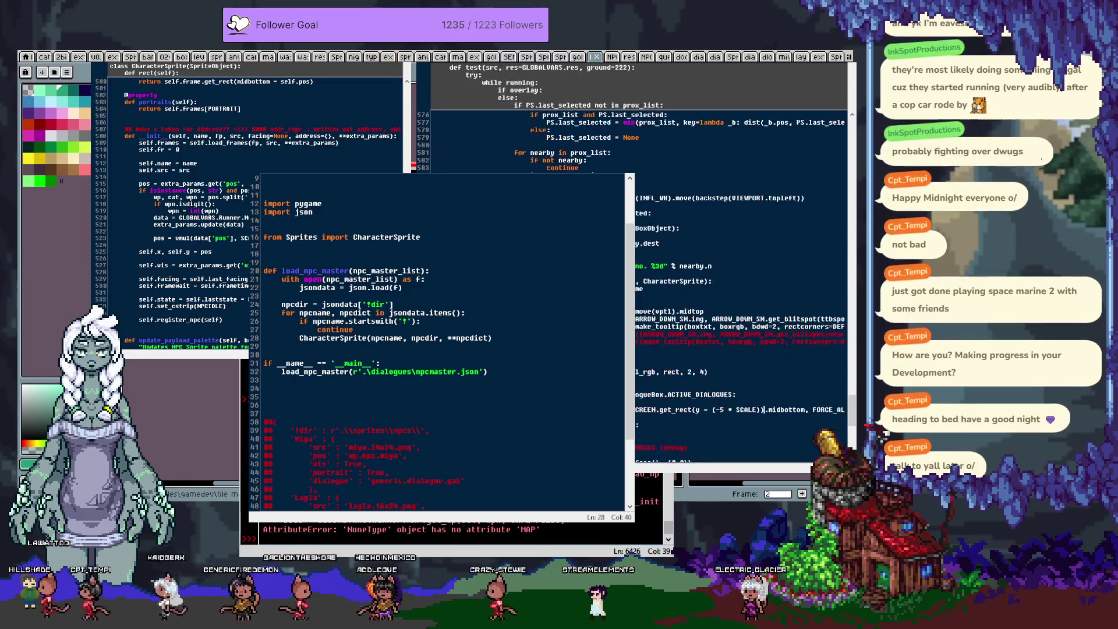
scroll(743, 262, "up", 5)
scroll(742, 263, "up", 5)
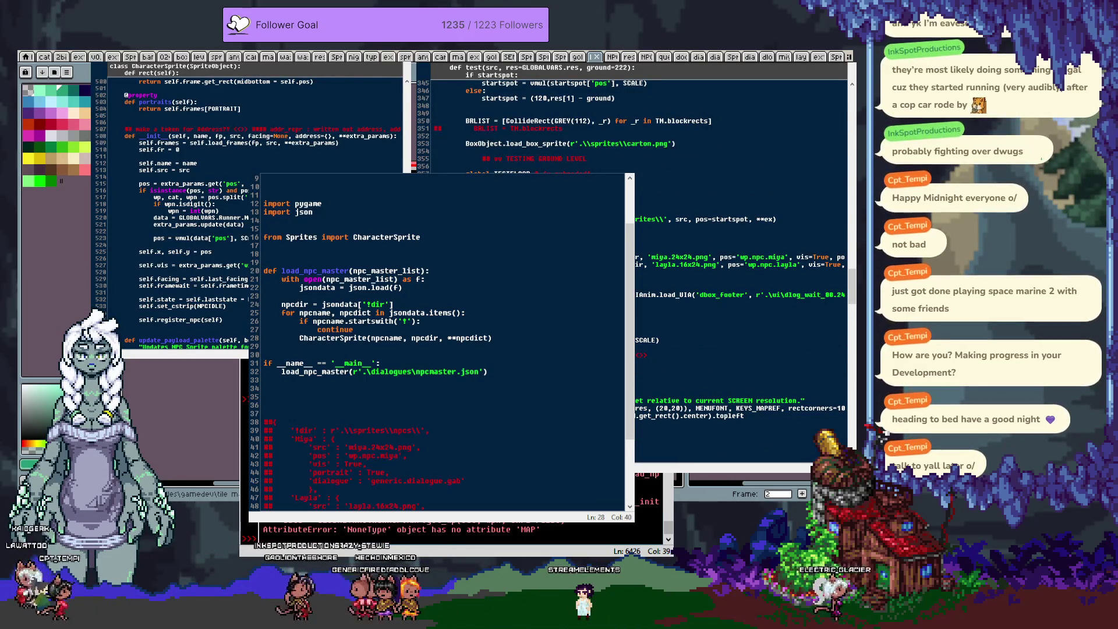
Switch the right editor from the test function to the game loader file with its TODO list.
left_click(742, 256)
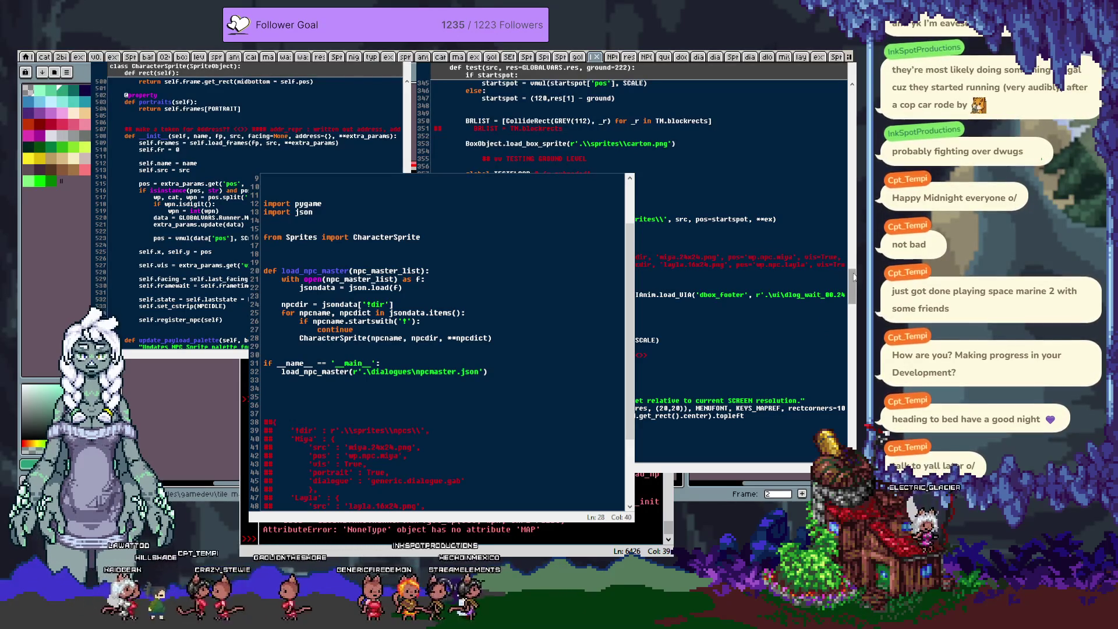
key("ctrl+Tab")
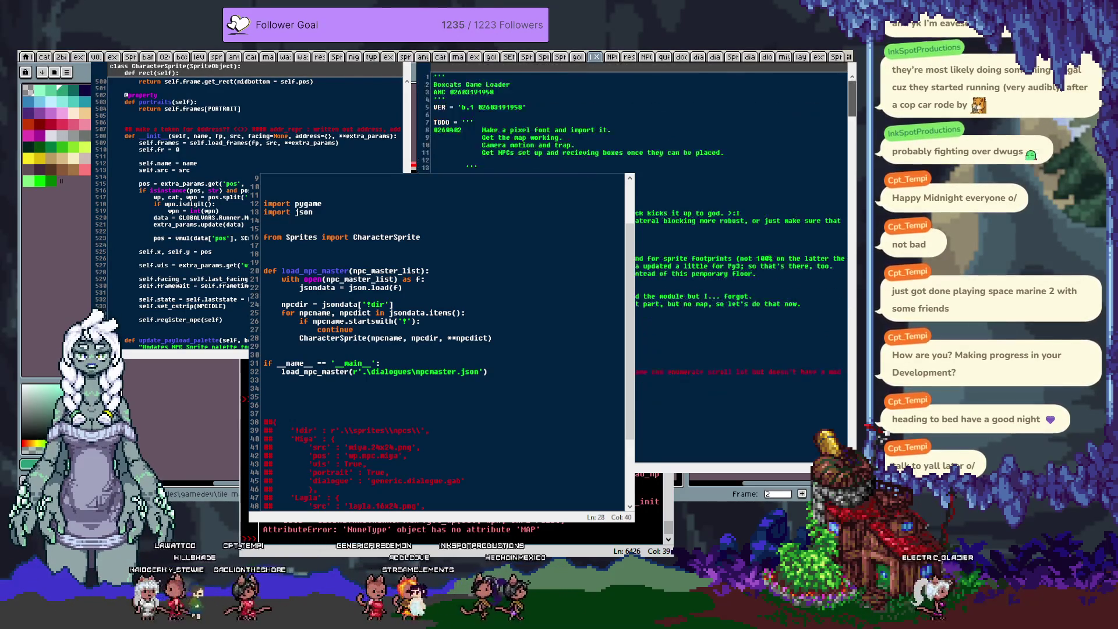
scroll(743, 262, "down", 5)
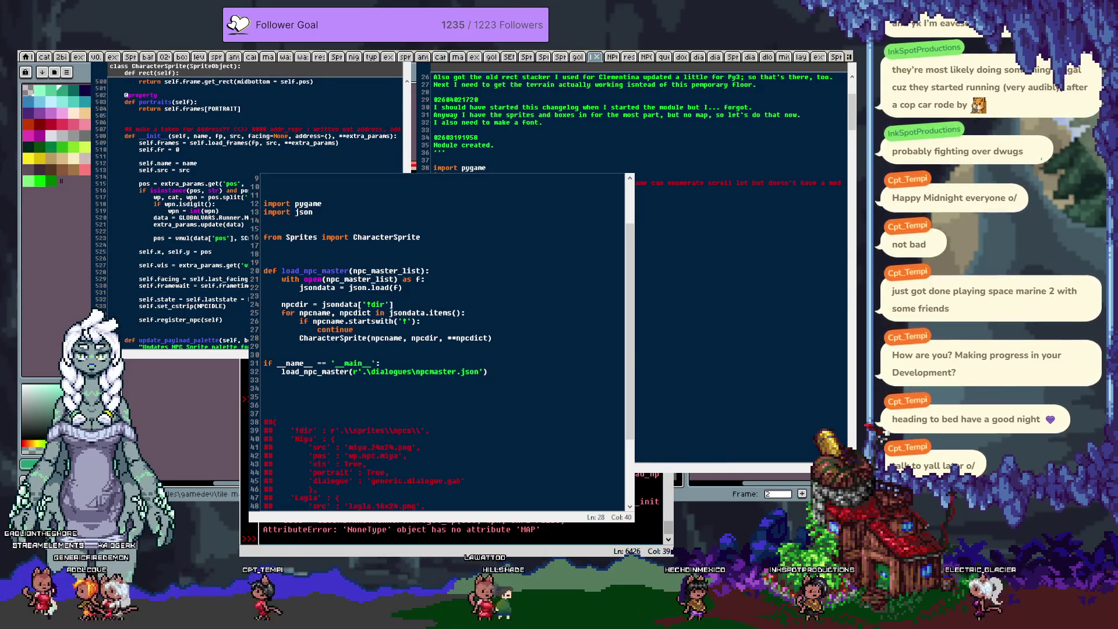
Switch the right editor back to the file containing the test function.
key("ctrl+Tab")
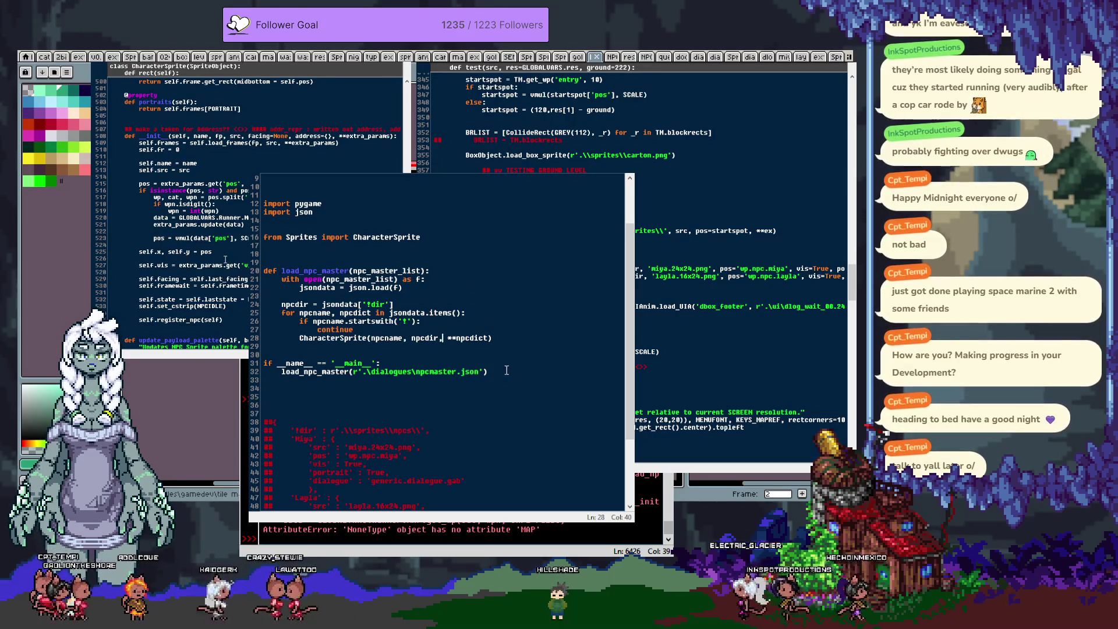
key("End")
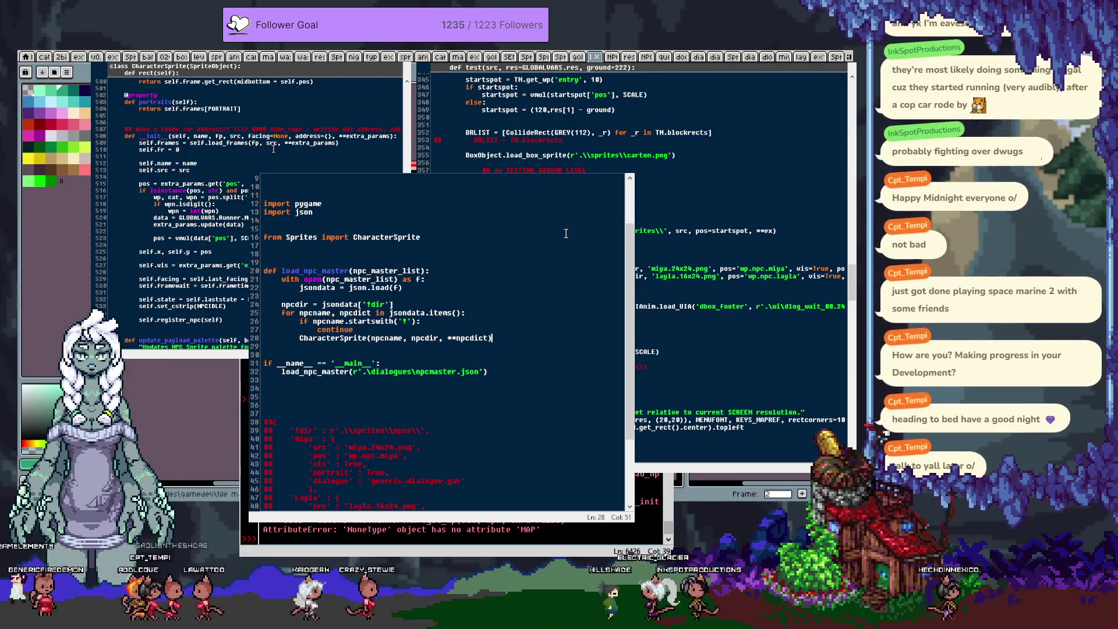
key("Return")
key("Return")
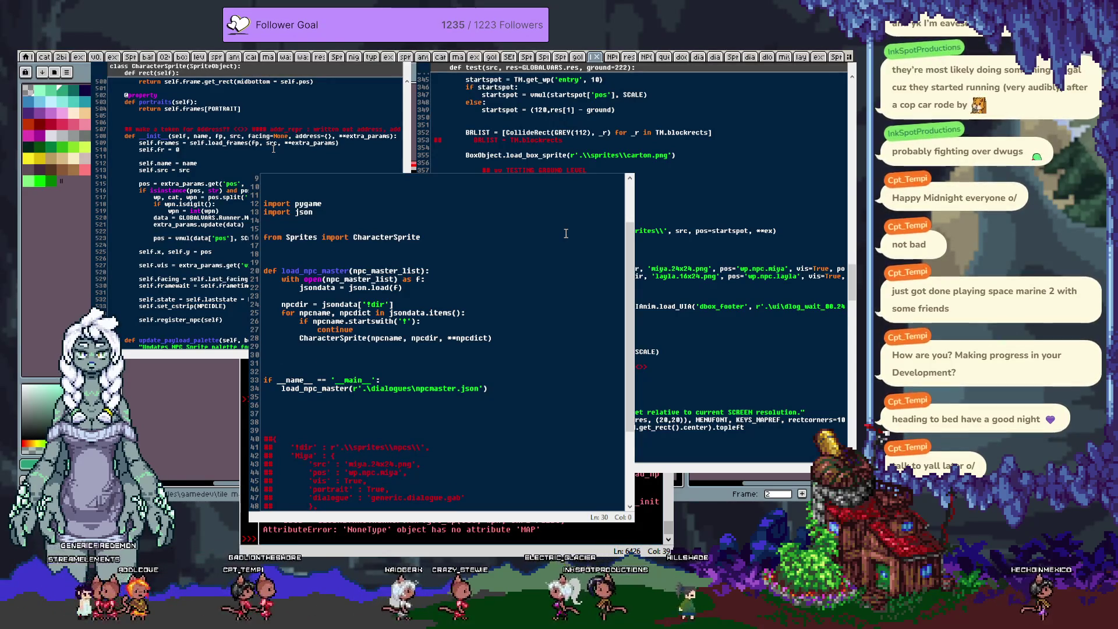
type("def ")
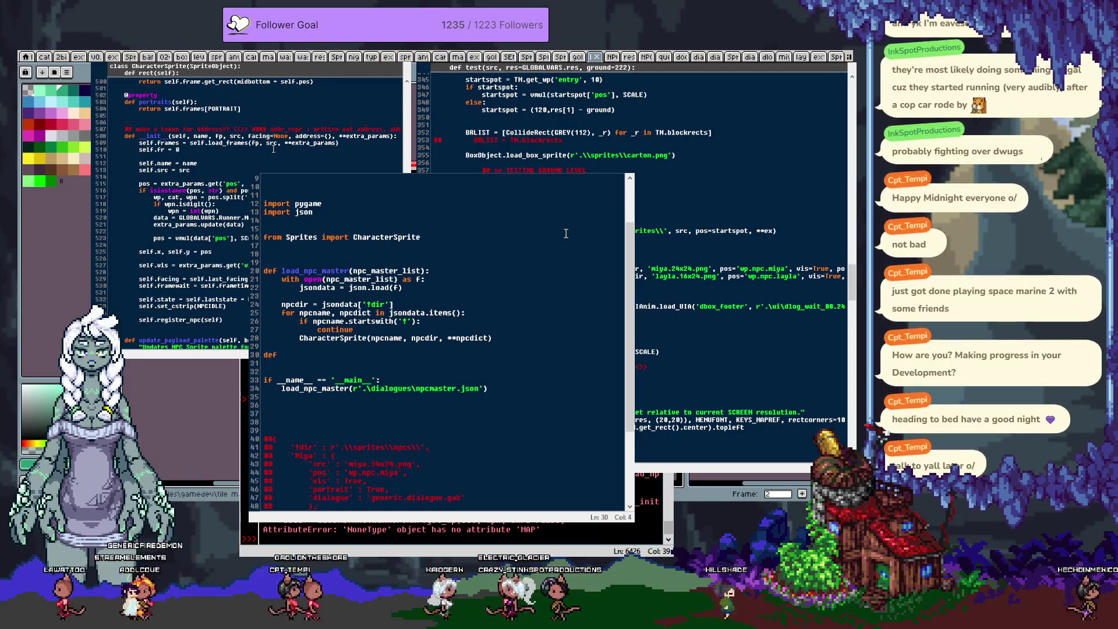
type("get_npc")
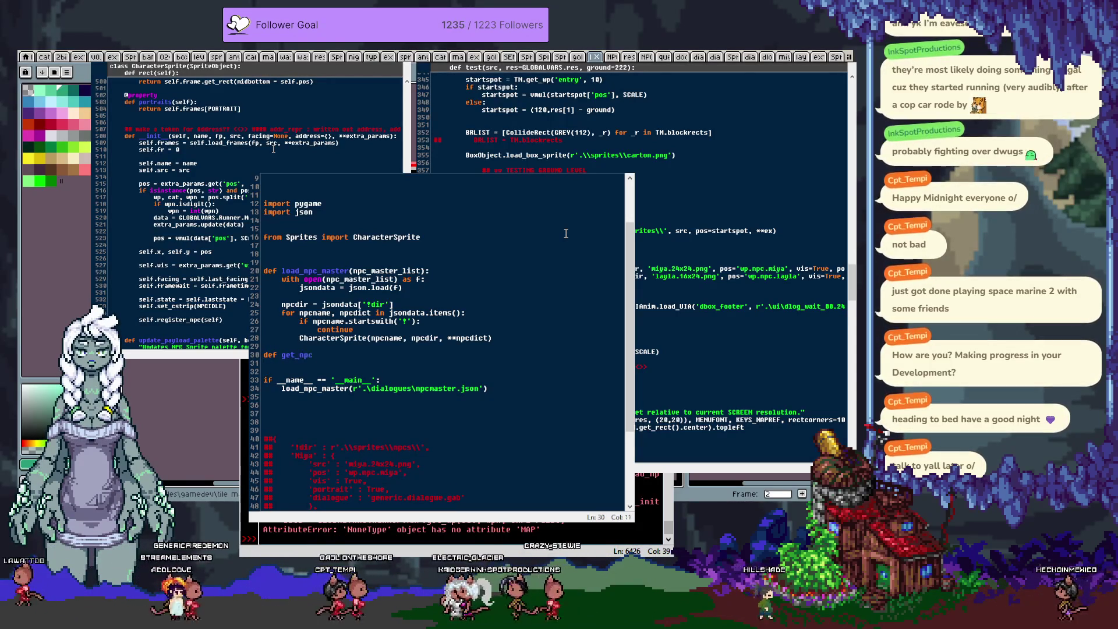
key("Left")
key("Left")
key("Left")
type("s")
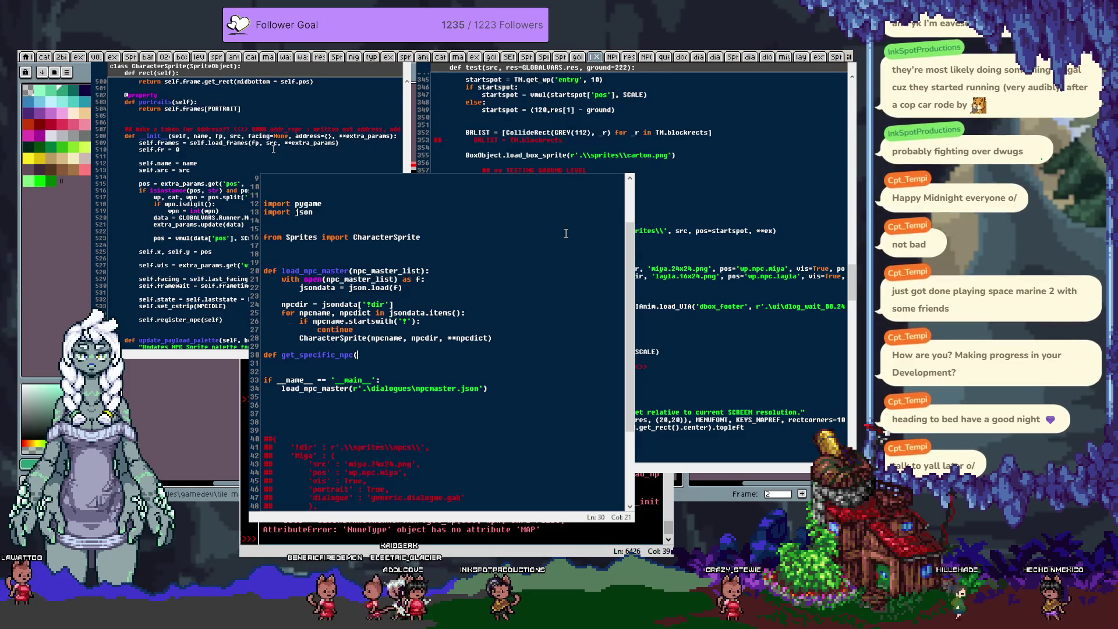
scroll(565, 233, "up", 3)
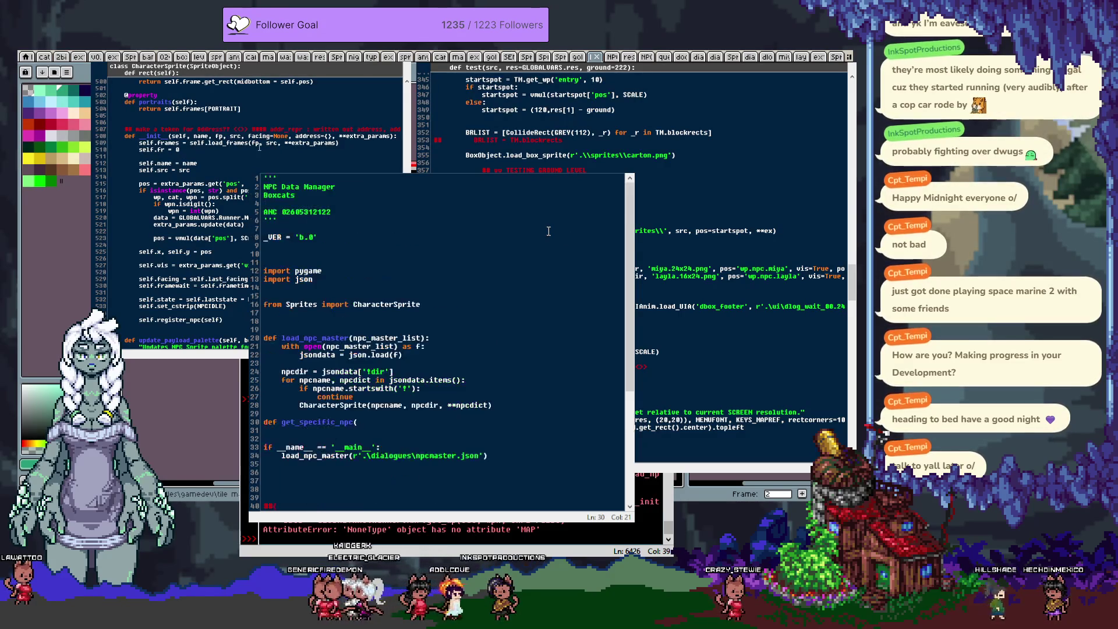
scroll(547, 231, "down", 3)
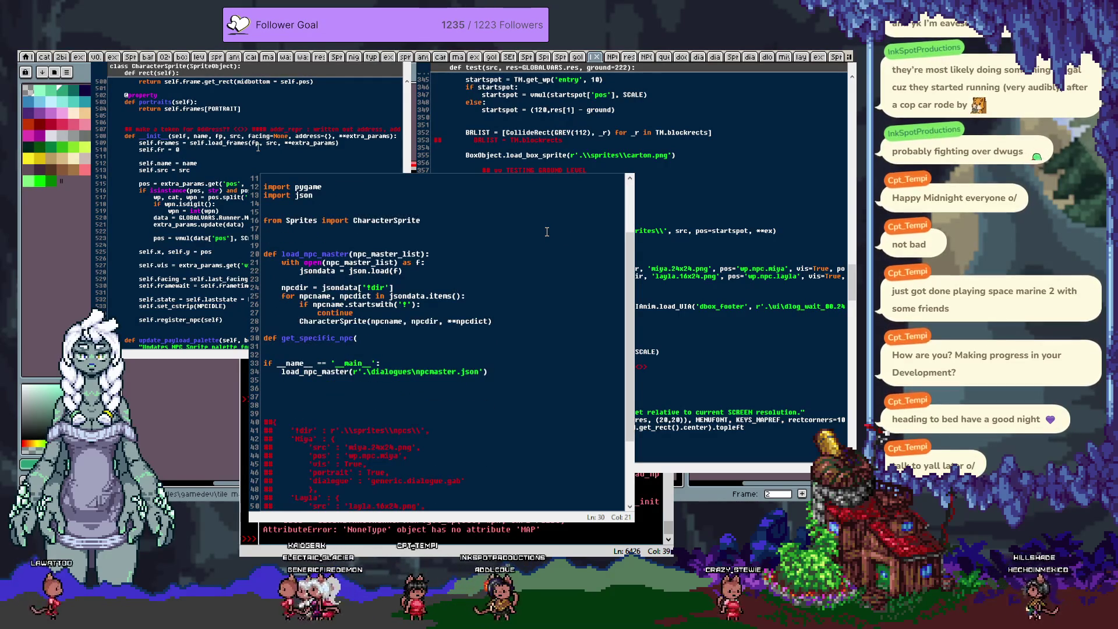
key("ctrl+shift+k")
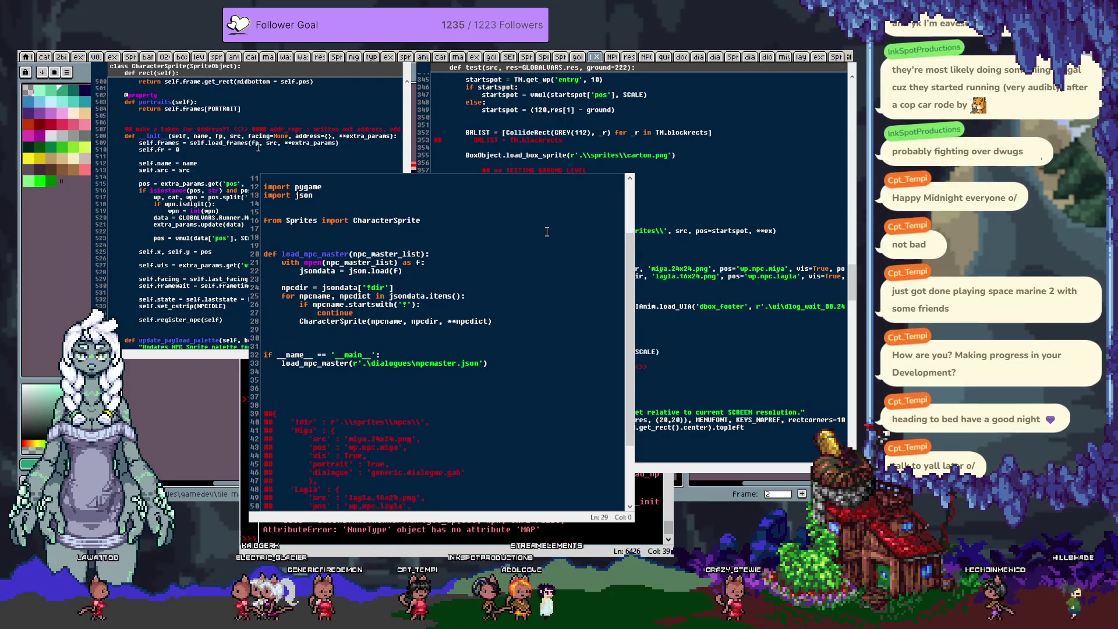
Comment out a test block and paste the npcmaster.json dialogue path on a new line.
key("ctrl+shift+k")
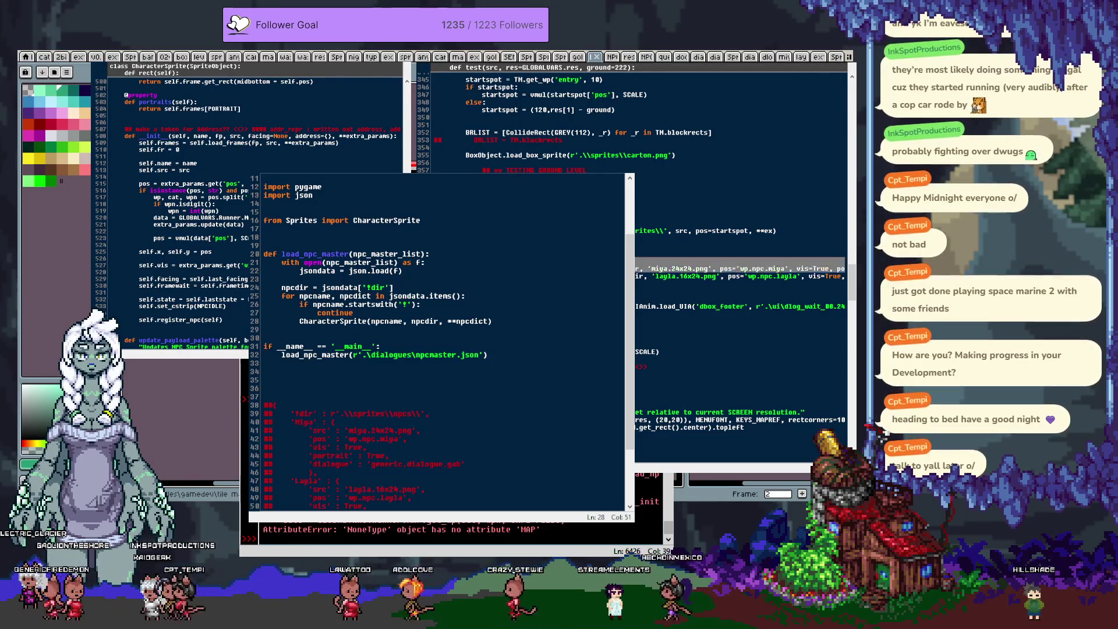
key("ctrl+slash")
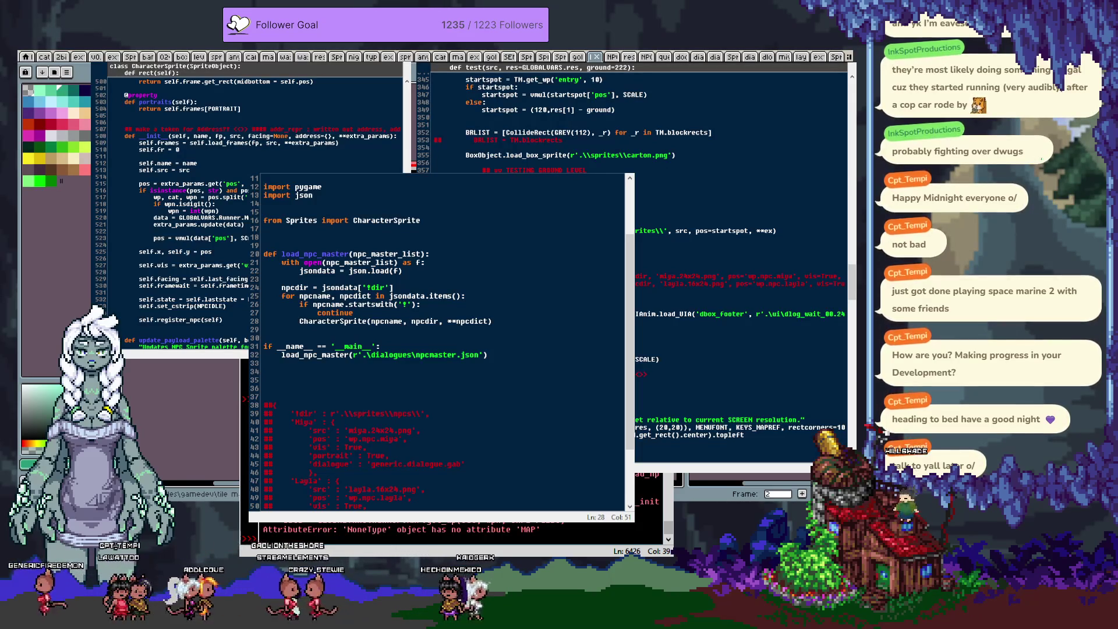
double_click(419, 354)
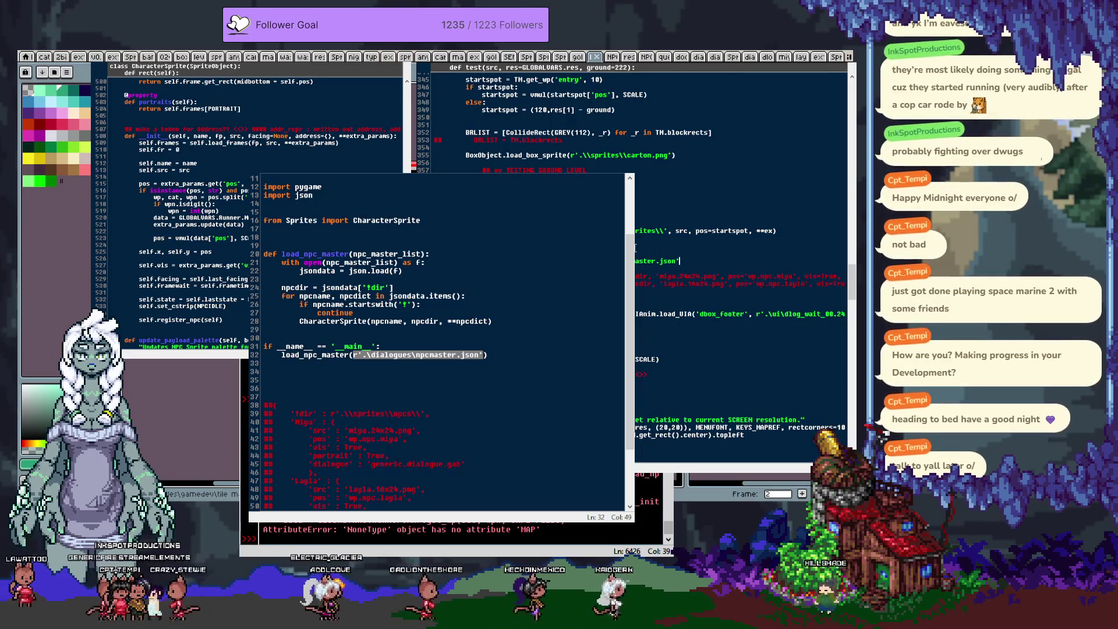
key("Return")
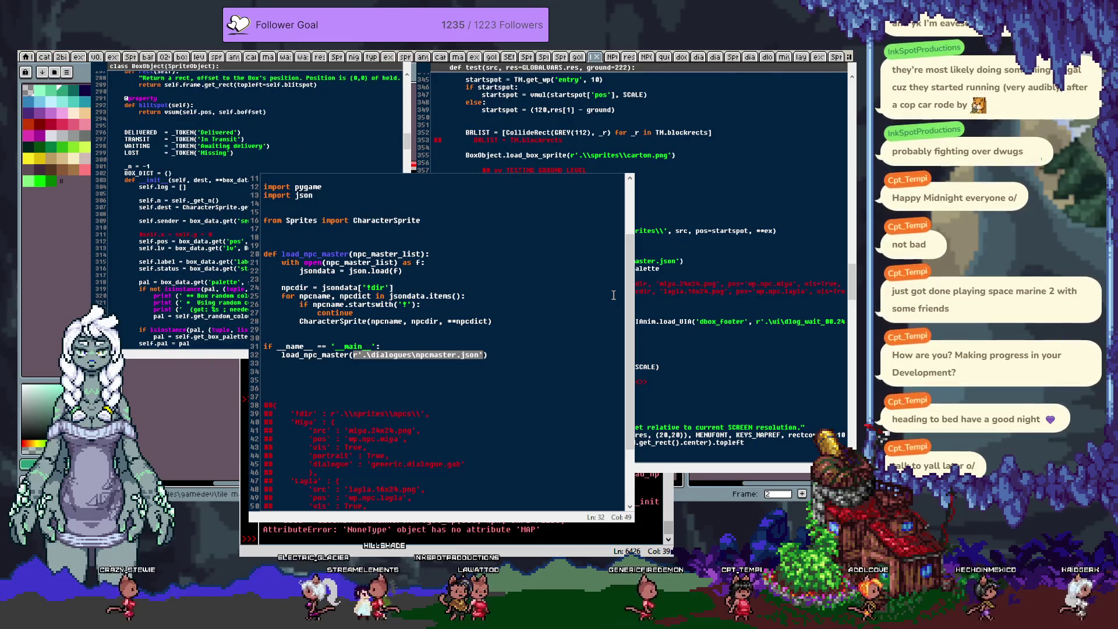
Add a get_npc classmethod returning cls.NPC_ROSTER[name] to CharacterSprite and run the game.
key("ctrl+Tab")
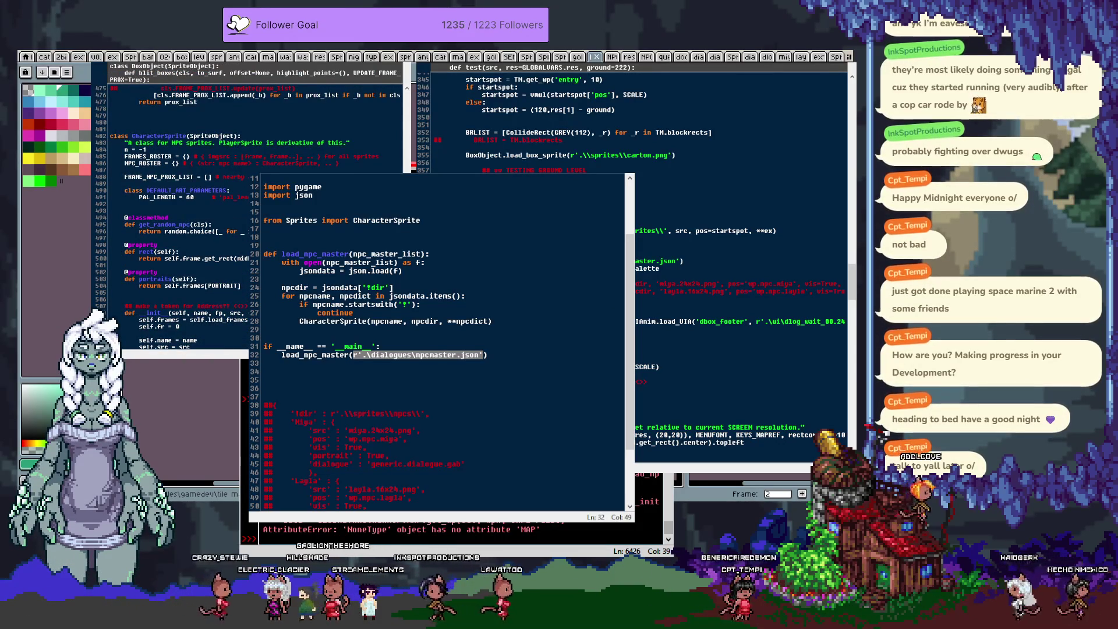
key("Return")
type("@classmethod")
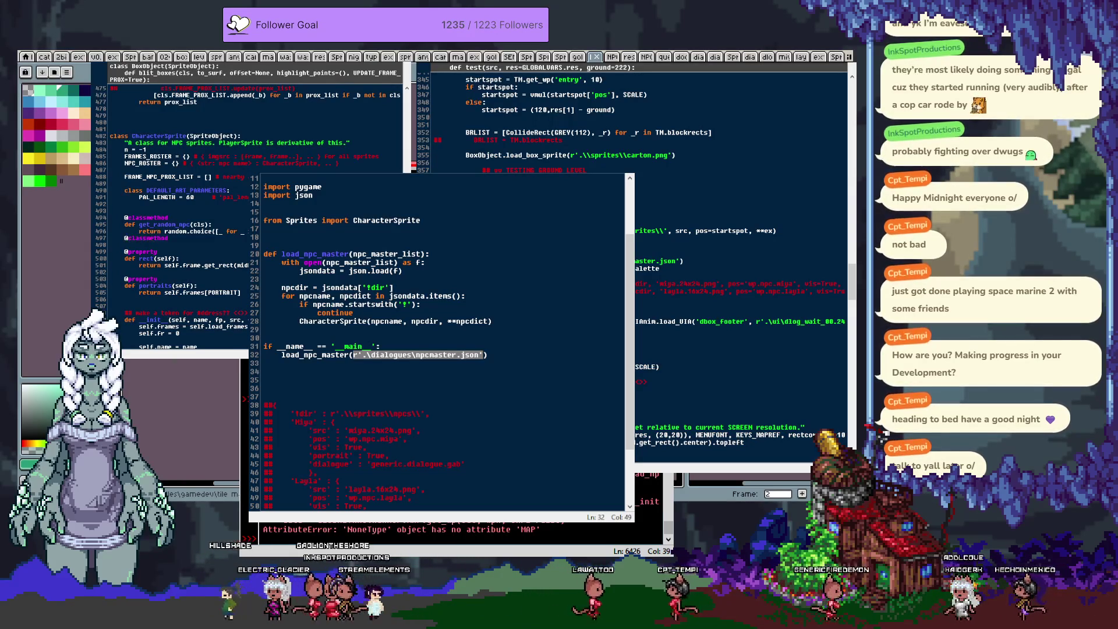
key("Return")
type("def ")
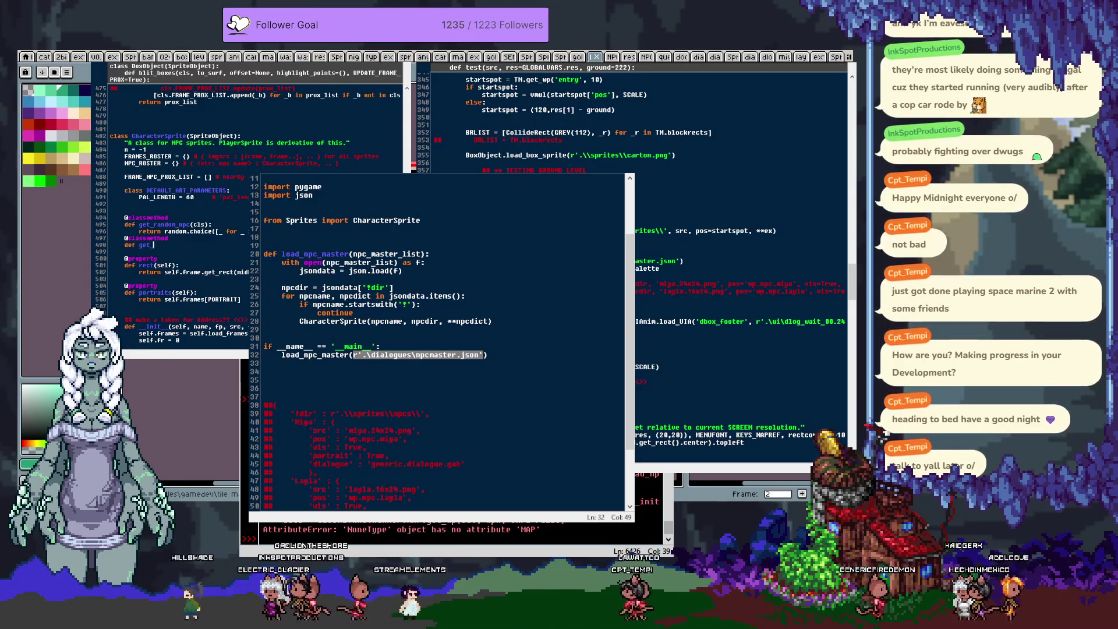
type("get_npc(cls, name):")
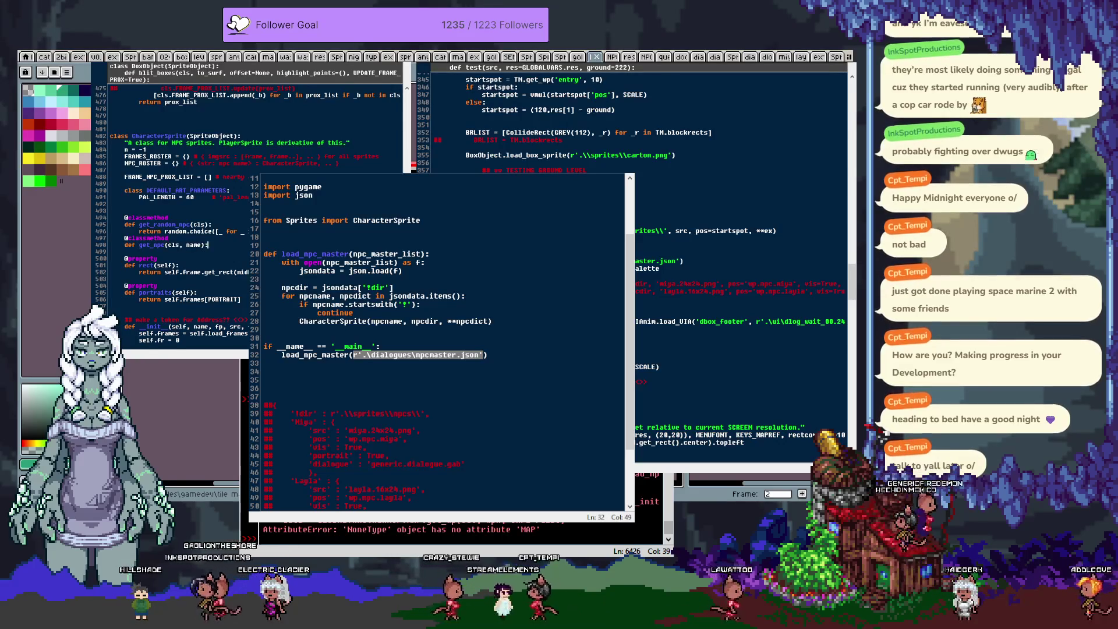
key("Return")
type("return cls")
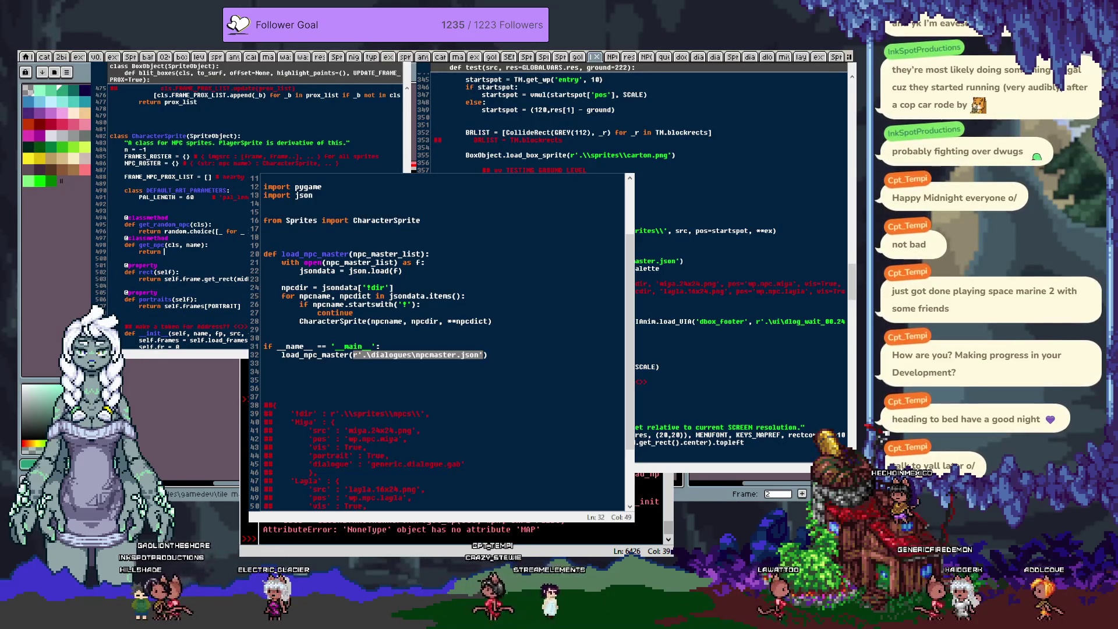
type(".NPC_ROSTER[name]")
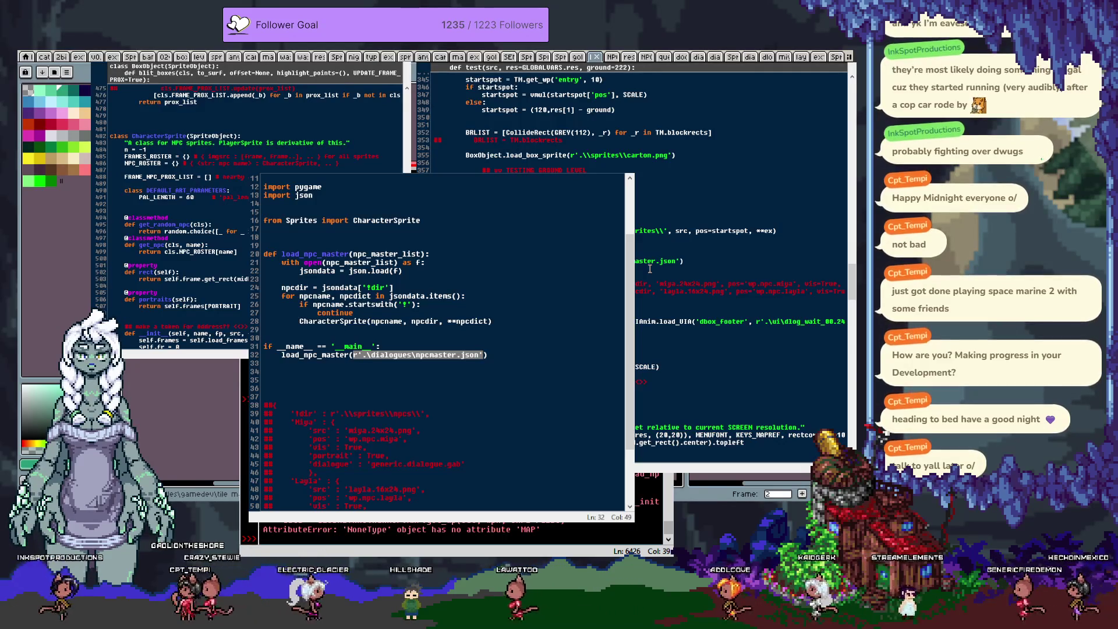
scroll(650, 269, "up", 1)
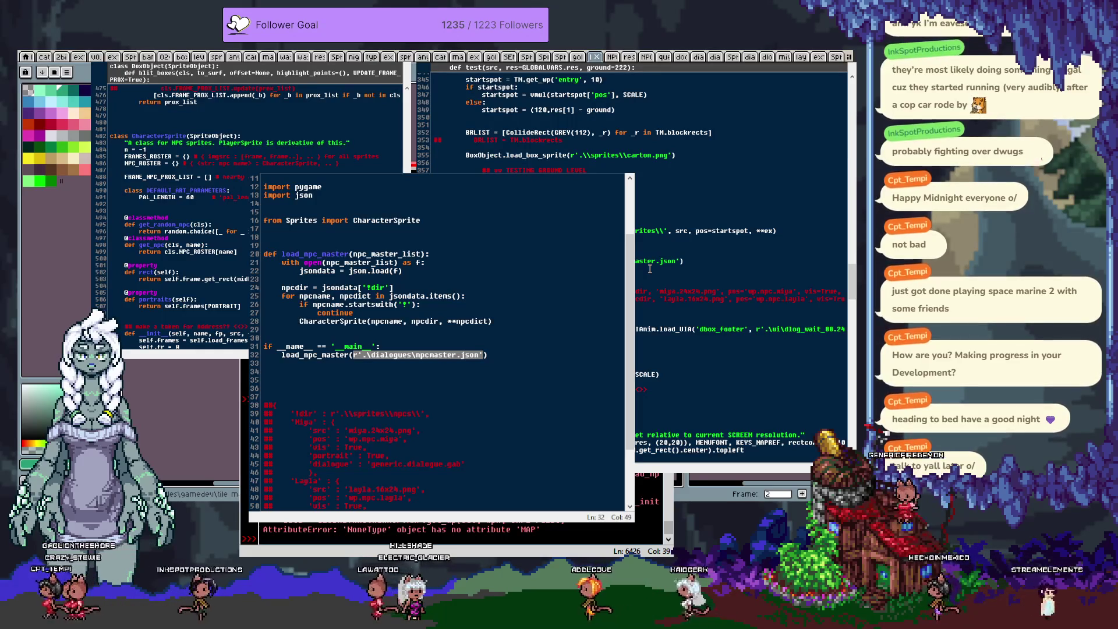
key("F5")
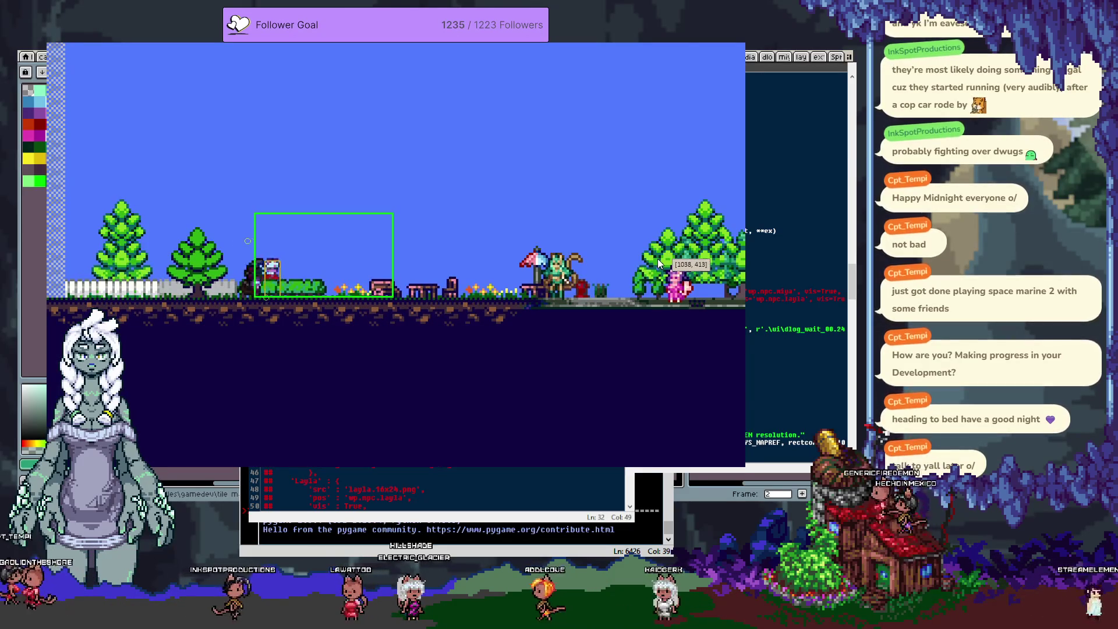
Walk right to Miya, play her greeting dialogue through, then quit the game.
key("Right")
key("Right")
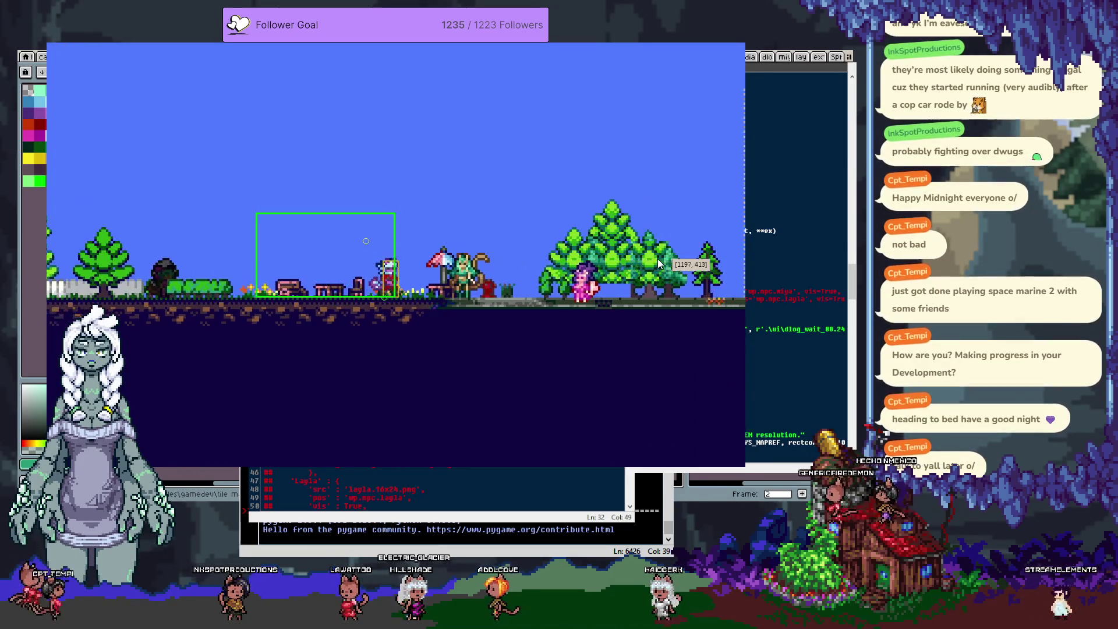
key("Return")
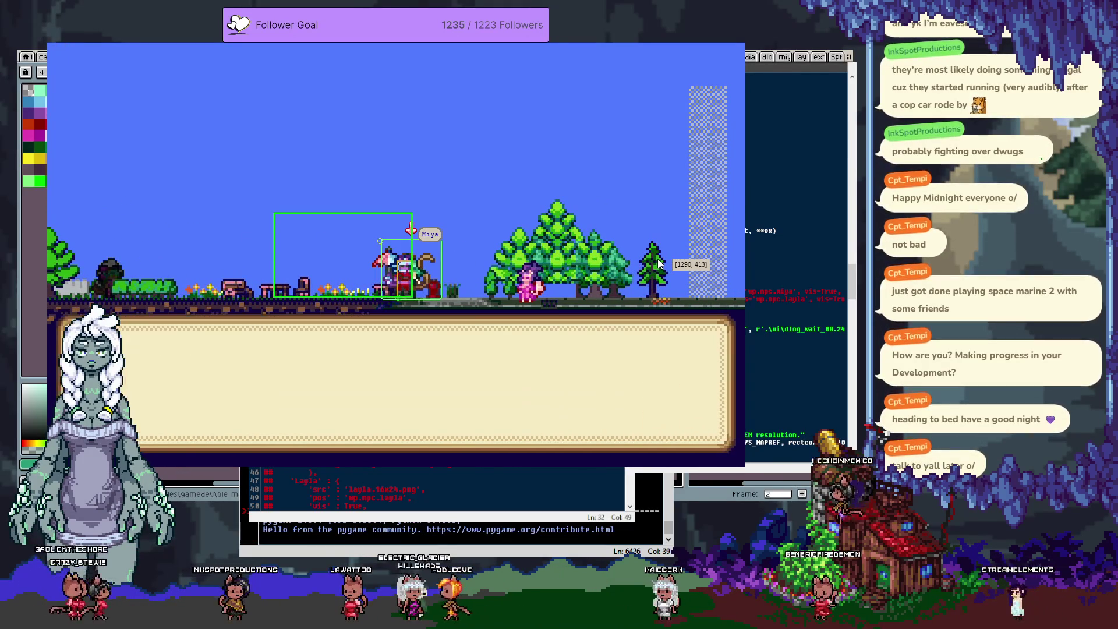
key("Return")
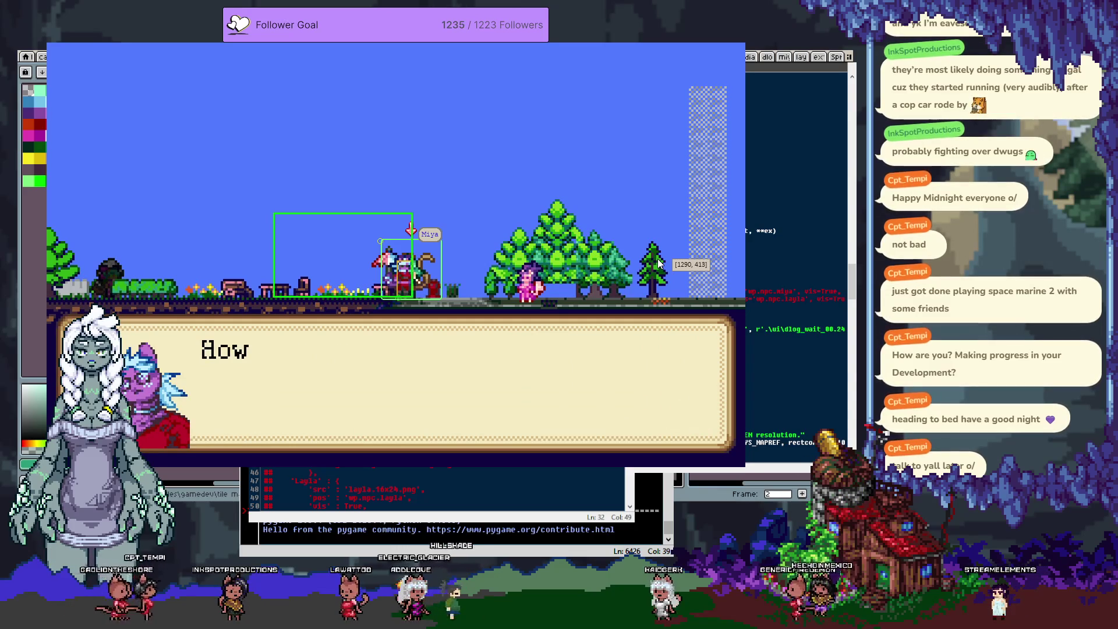
key("Return")
key("Return")
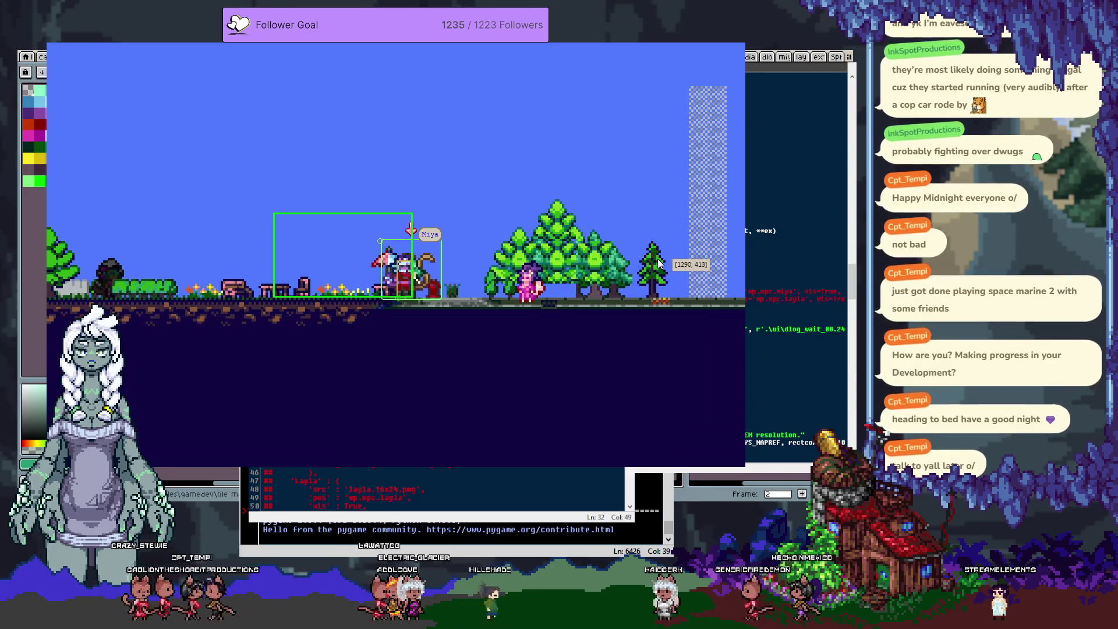
key("Escape")
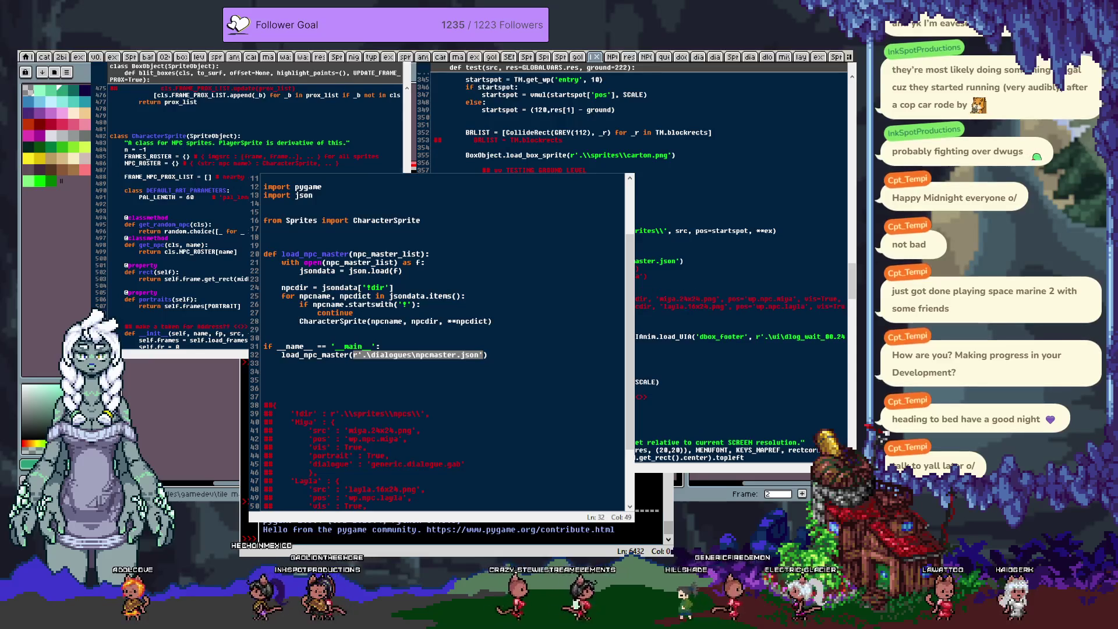
Run the script again to relaunch the pygame test scene.
key("F5")
Walk right to Miya, start her greeting dialogue, then quit the game.
key("Right")
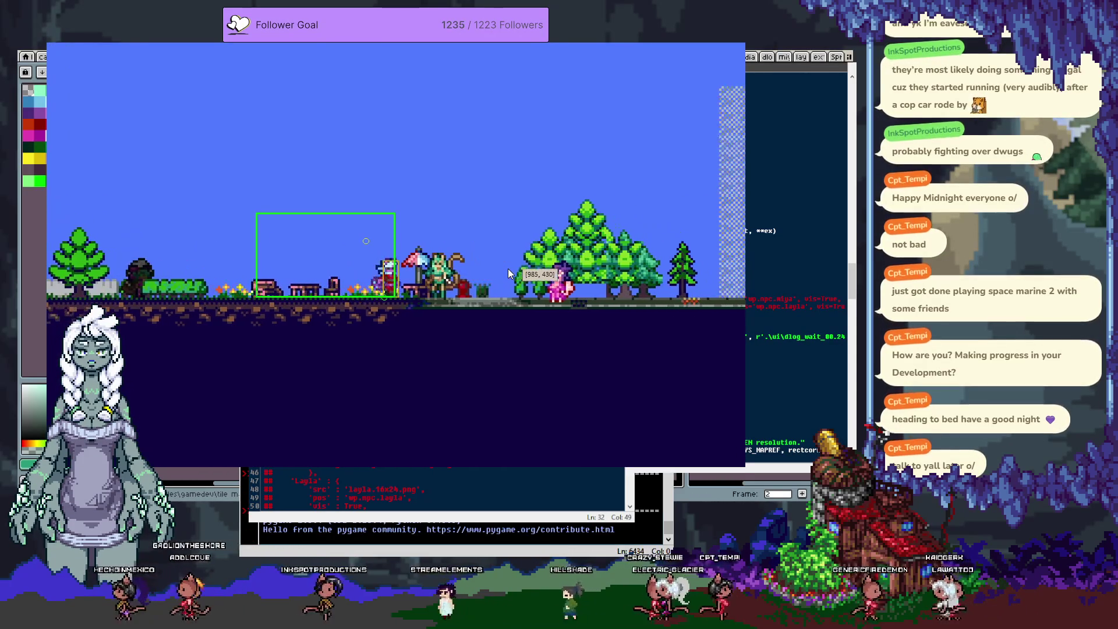
key("Right")
key("Return")
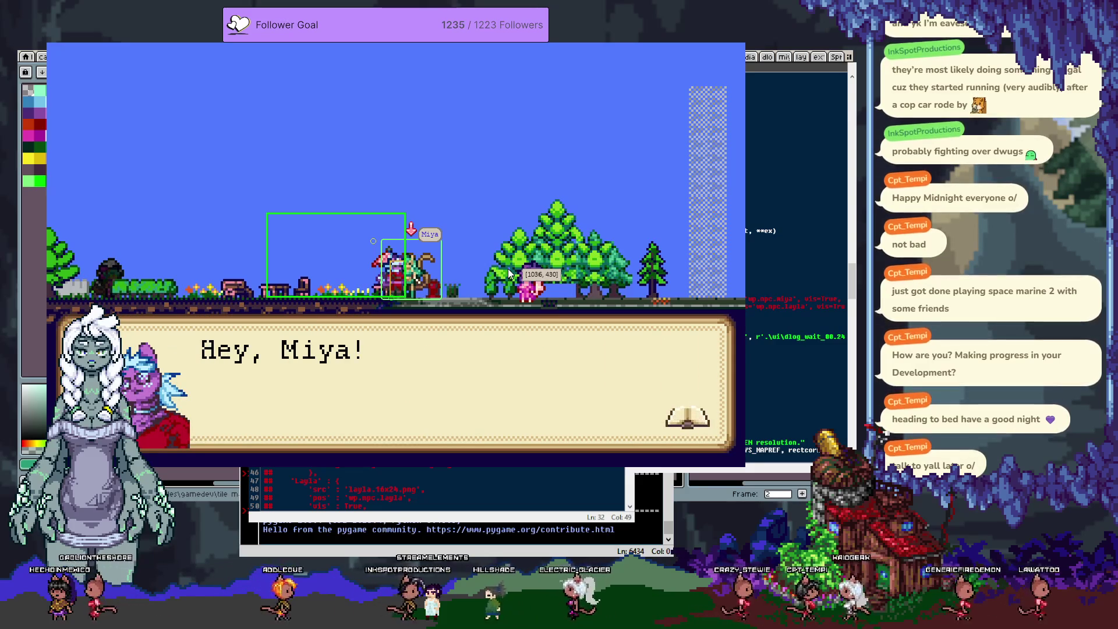
key("Escape")
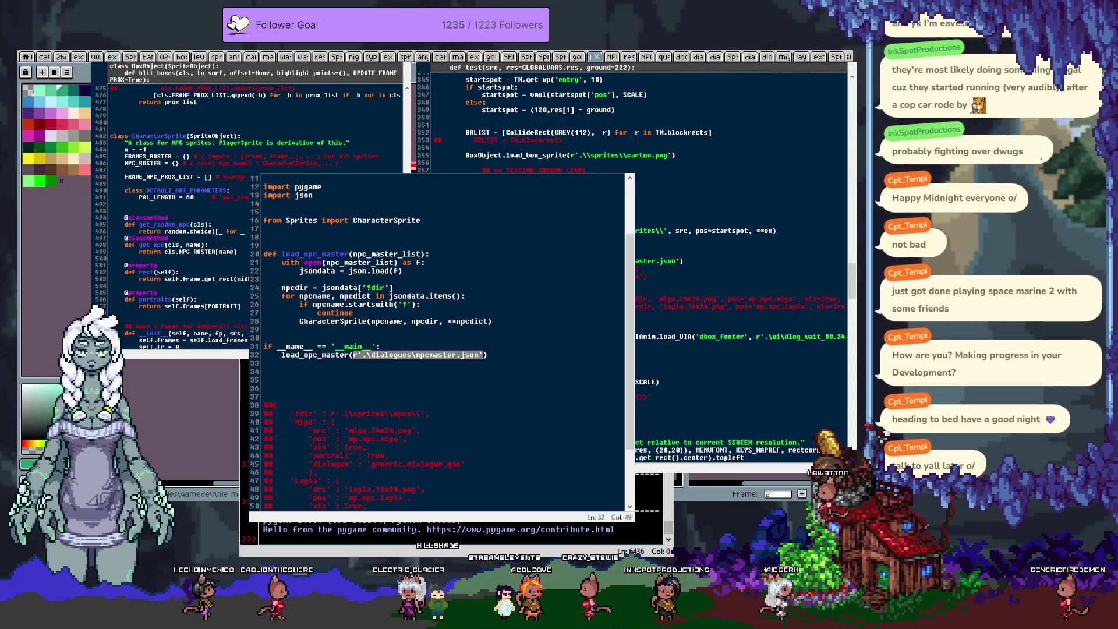
Run the NPC loader module so the shell lists each sprite's parameters.
key("F5")
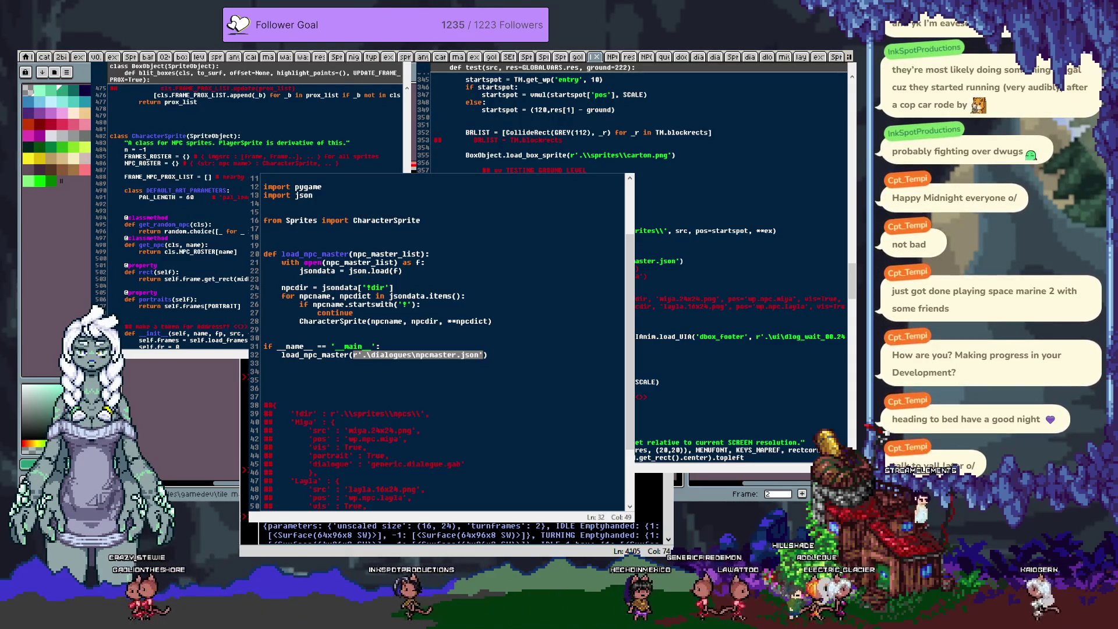
scroll(742, 262, "down", 4)
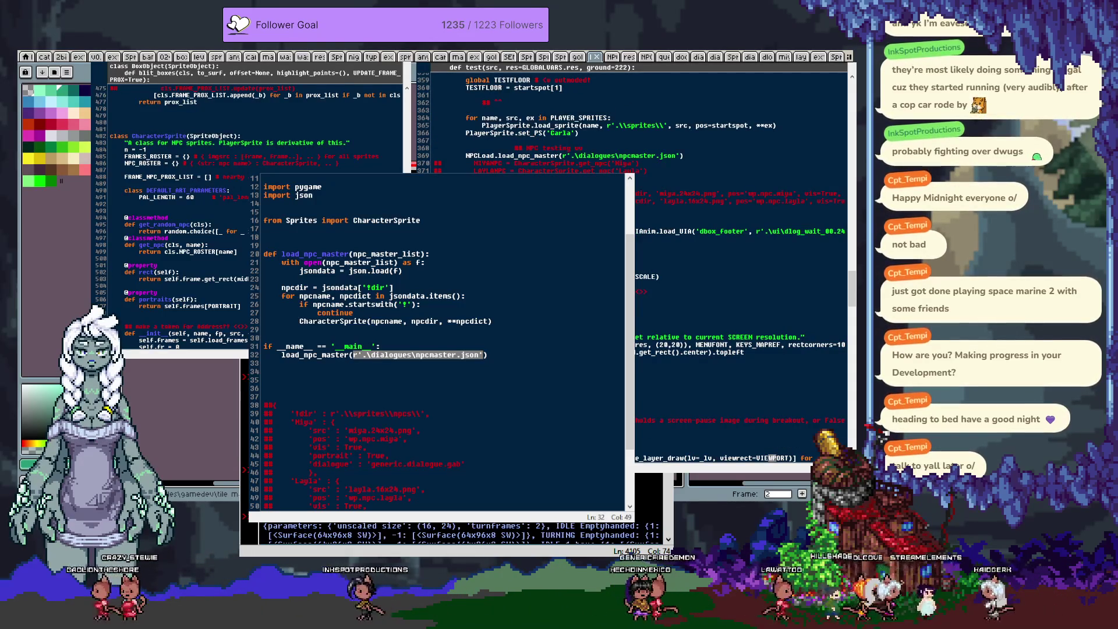
scroll(742, 262, "down", 5)
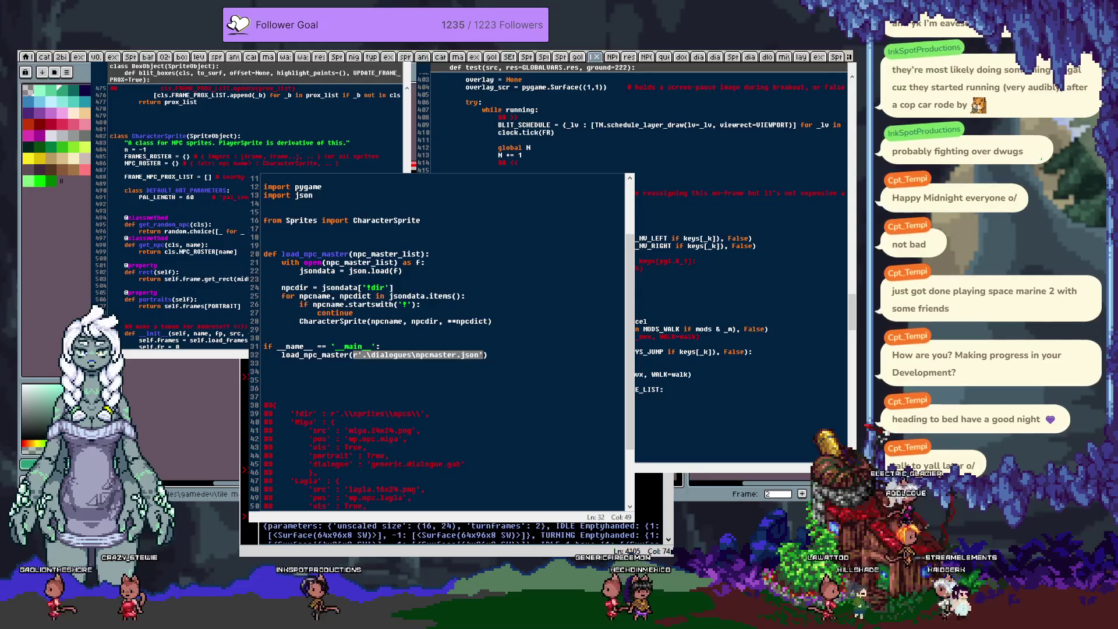
scroll(742, 262, "down", 10)
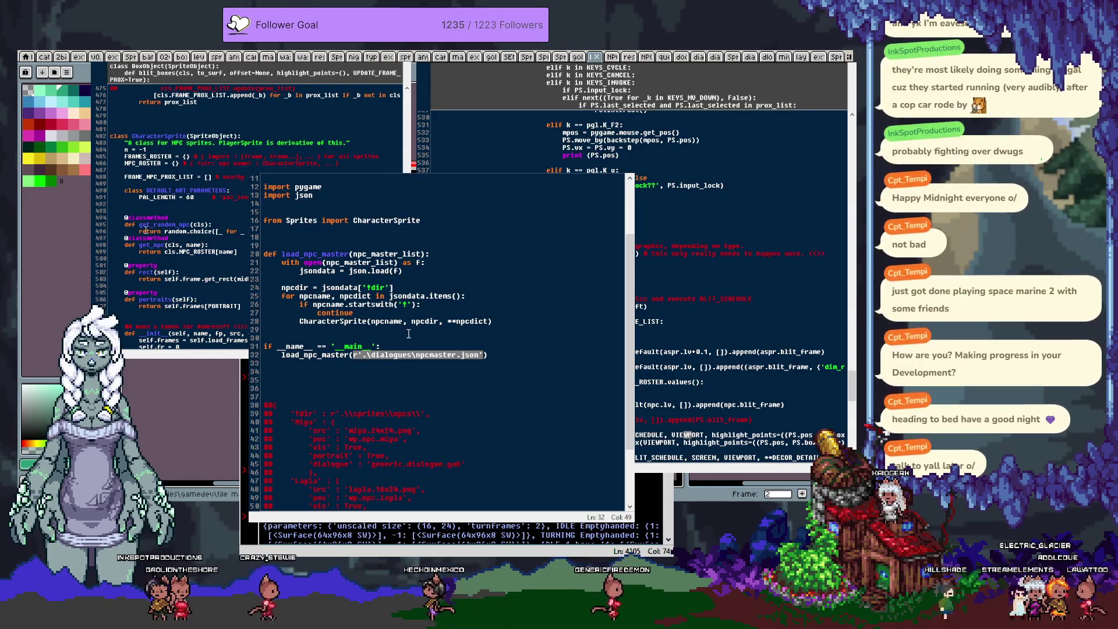
Evaluate the NPC_ROSTER lookup in the shell, store it as ms, and probe ms.addr.
key("F5")
key("F5")
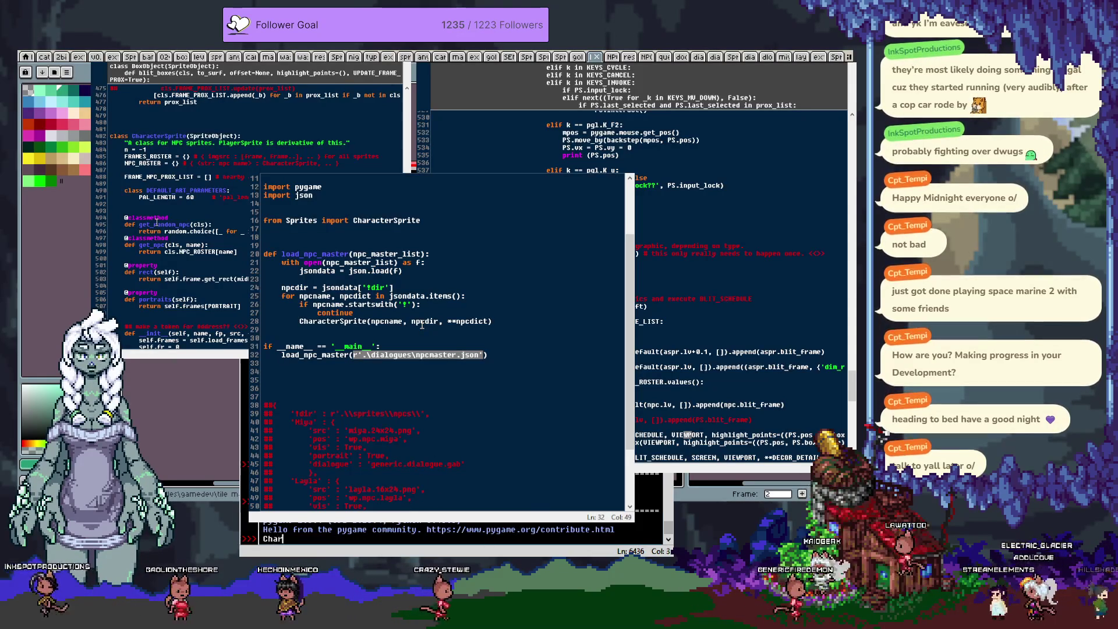
type("CharacterSprite.")
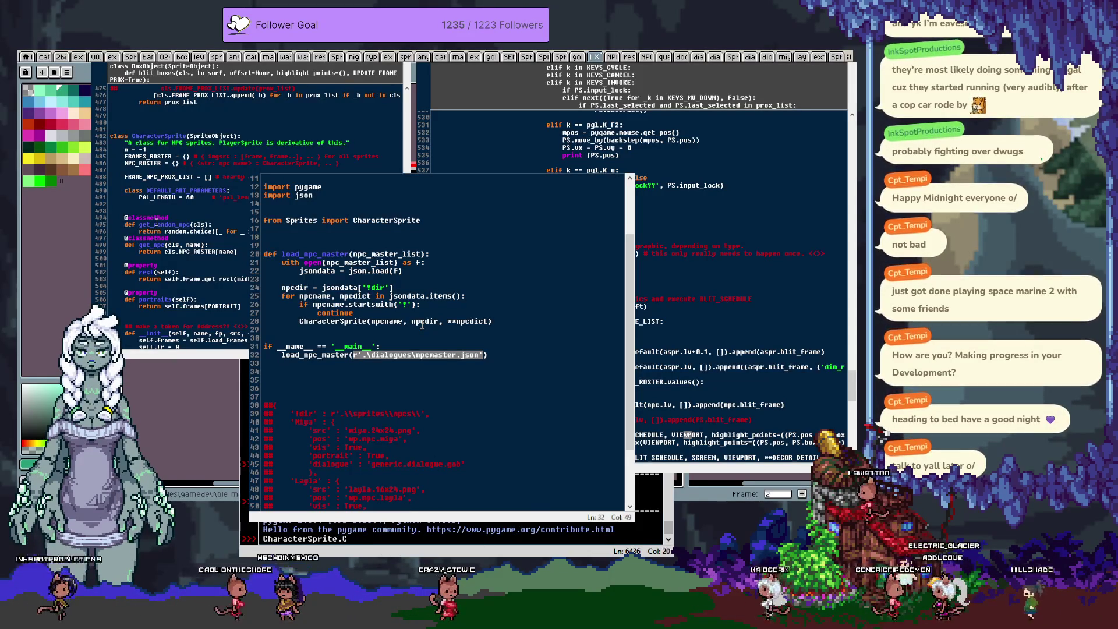
type("C")
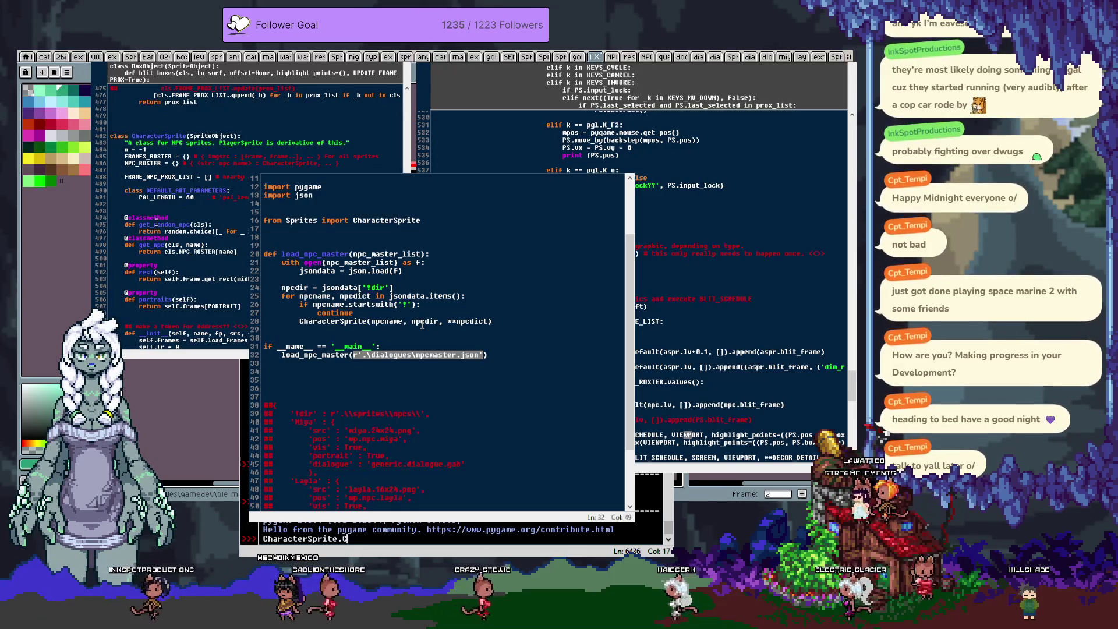
key("BackSpace")
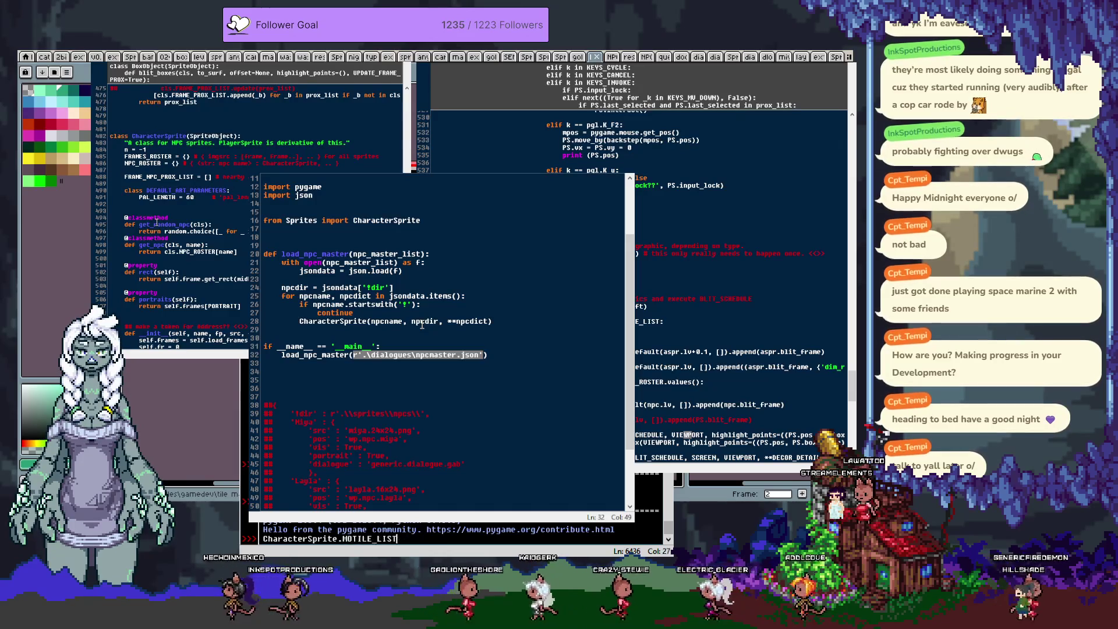
type("NPC_ROSTER['")
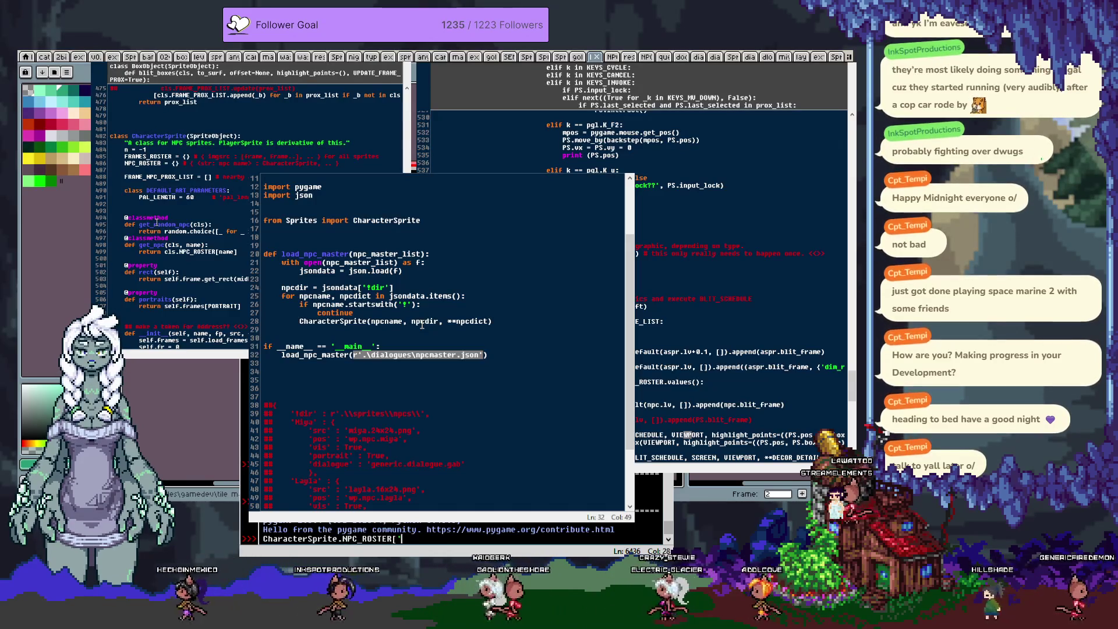
type("Mig")
type("a']")
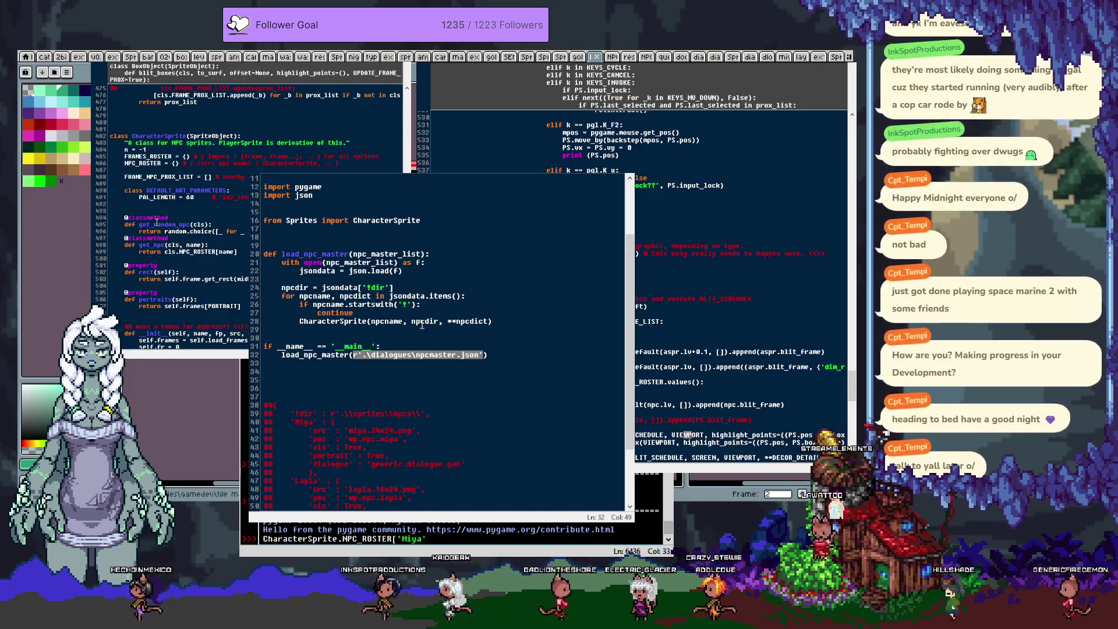
key("Return")
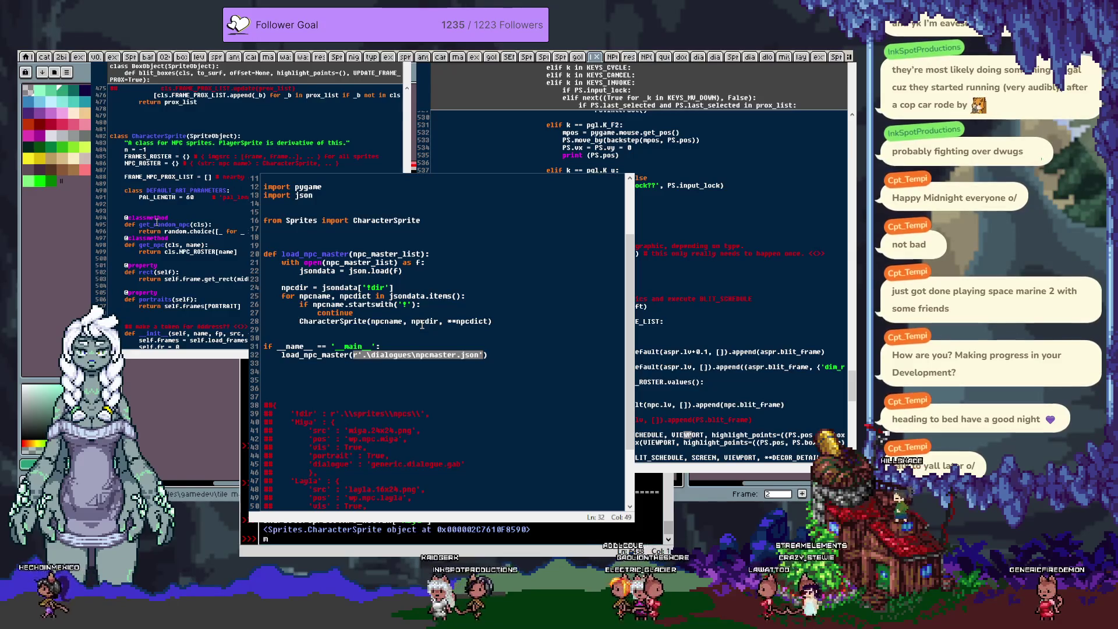
type("CharacterSprite.NPC_ROSTER['Miya']")
key("Return")
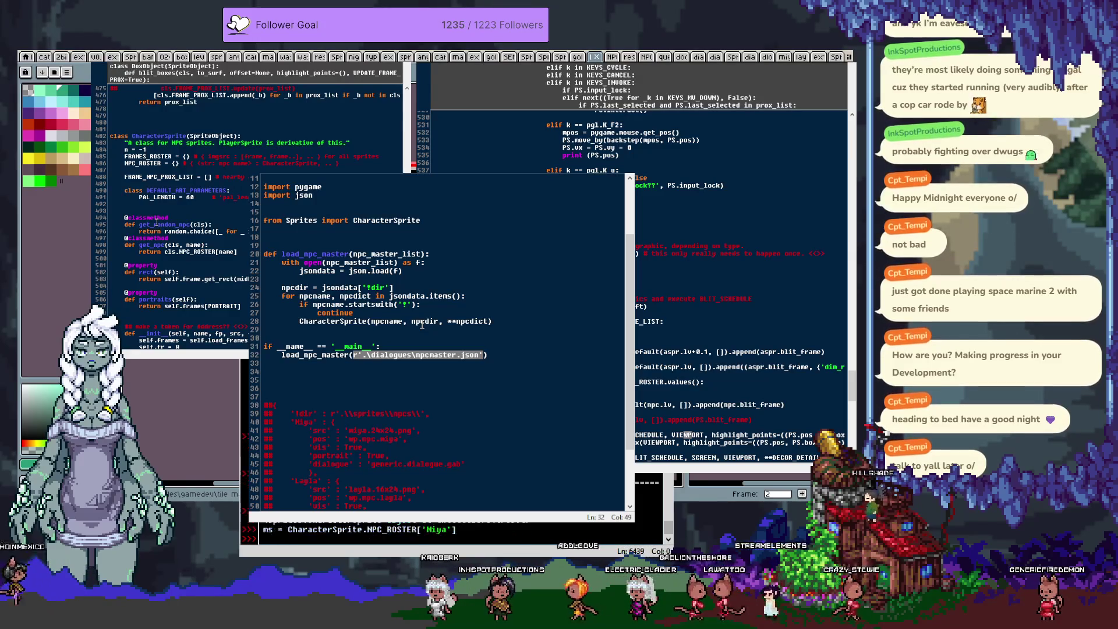
type("addr")
key("Return")
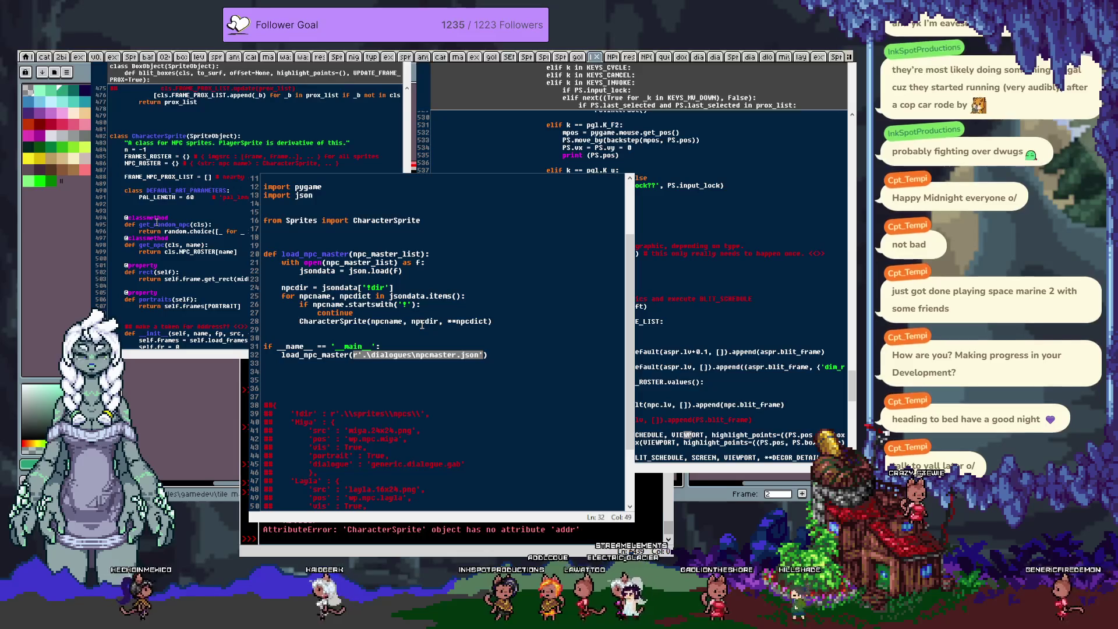
type("ms.addr")
key("BackSpace")
key("BackSpace")
key("BackSpace")
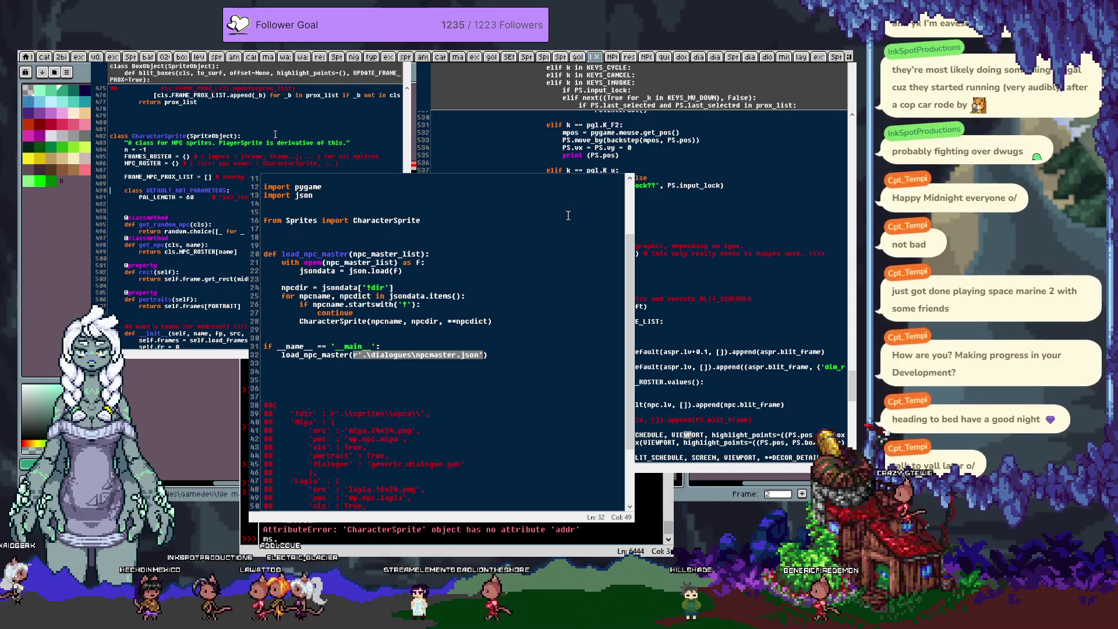
scroll(271, 133, "down", 5)
scroll(272, 133, "down", 5)
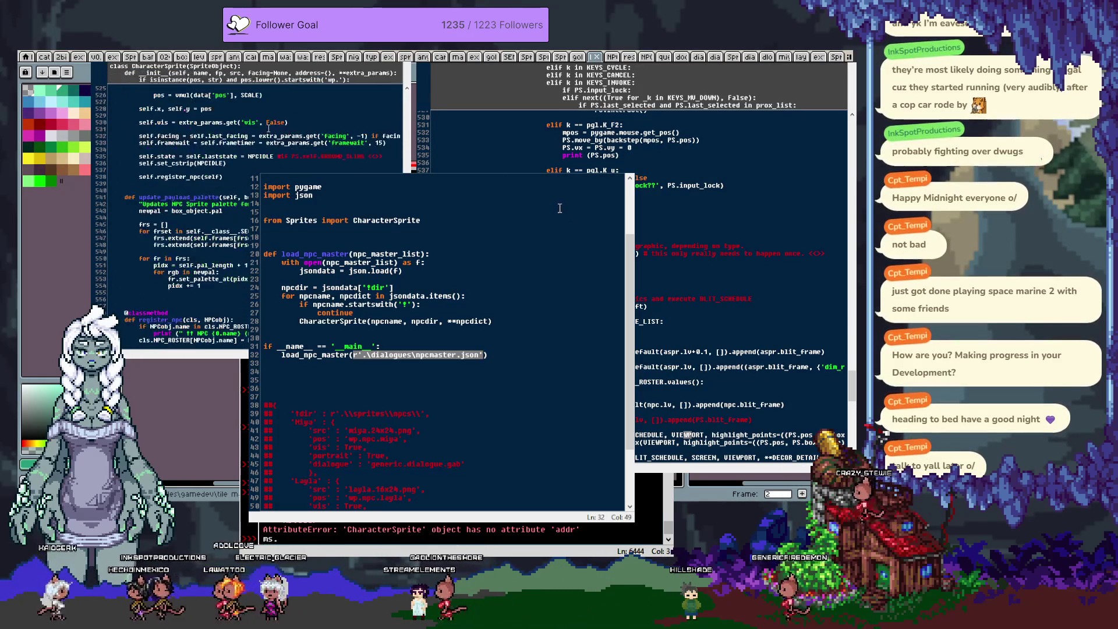
scroll(271, 124, "up", 2)
scroll(271, 124, "up", 2)
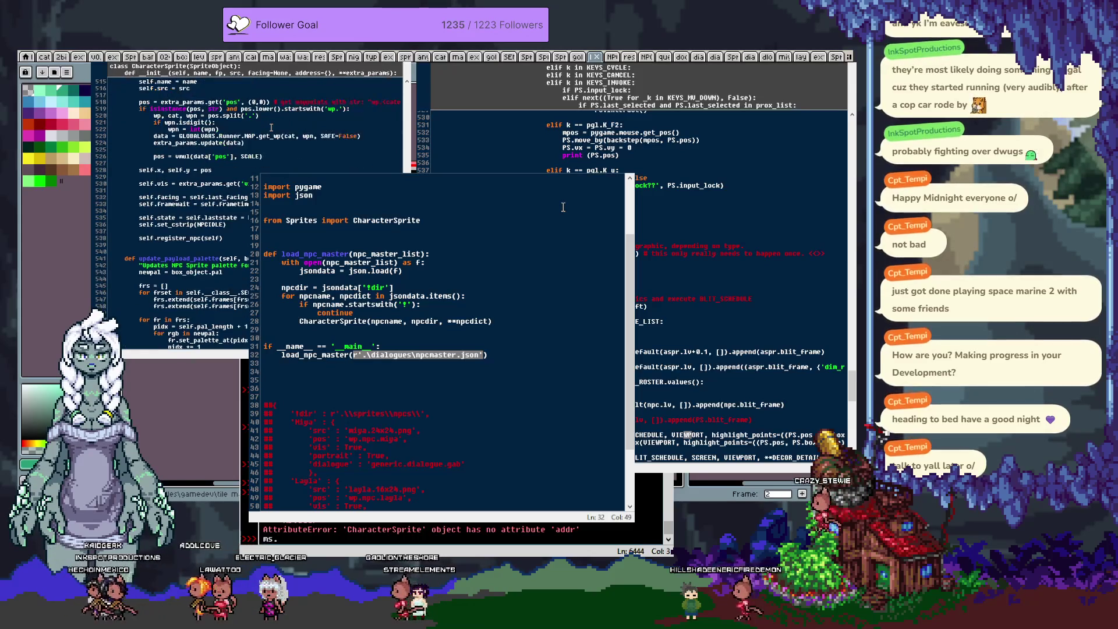
scroll(272, 128, "up", 2)
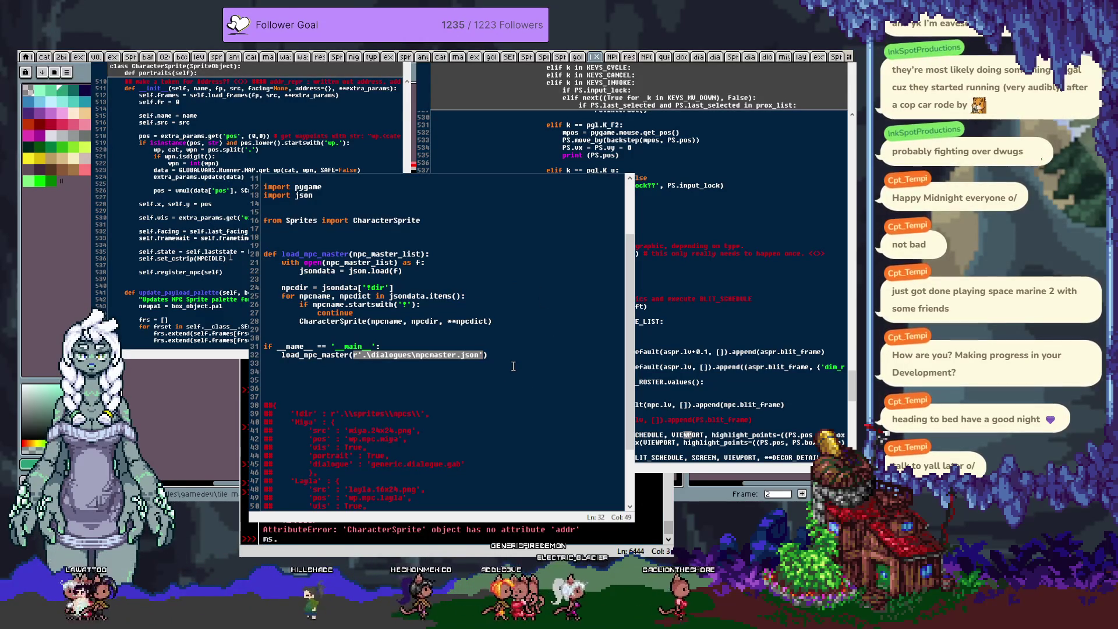
scroll(234, 125, "up", 2)
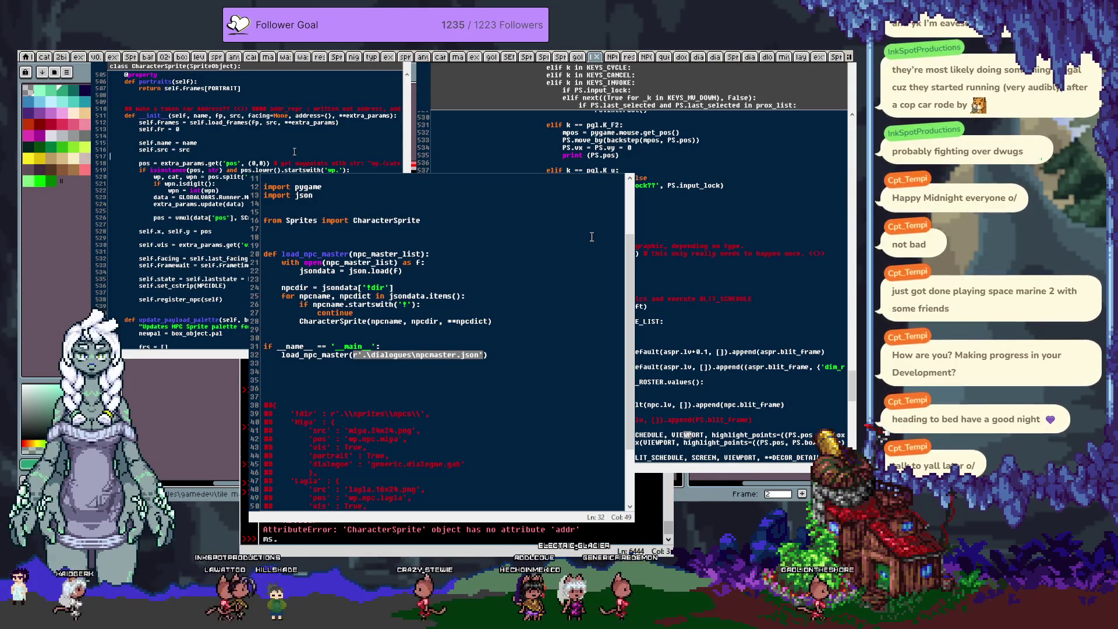
Store extra_params on self in CharacterSprite.__init__ and re-run the script.
key("Return")
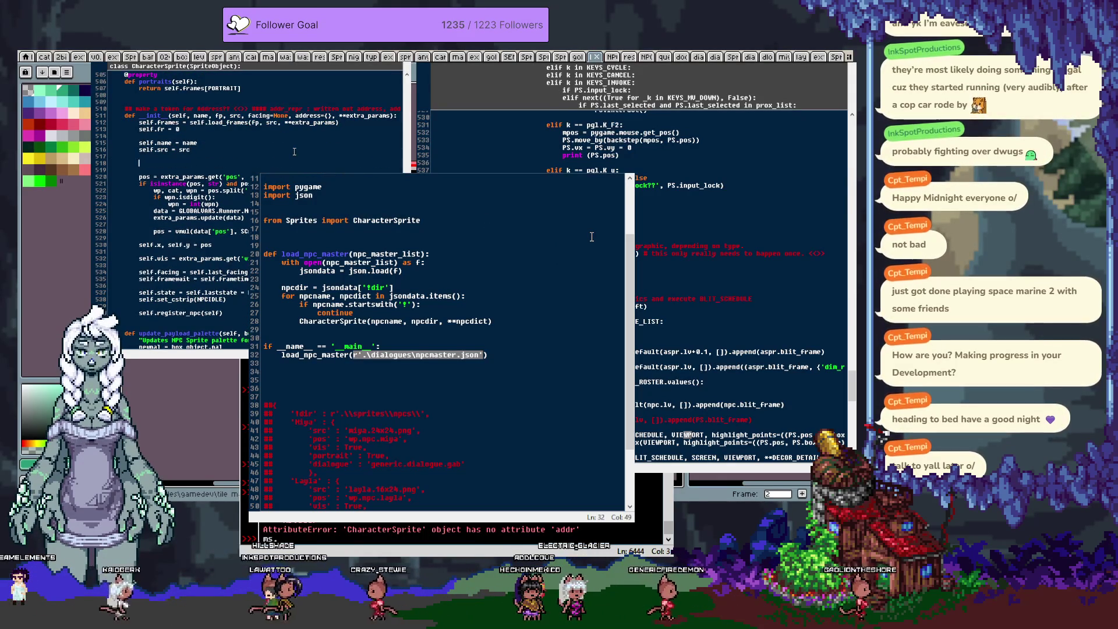
type("elf.addr = address")
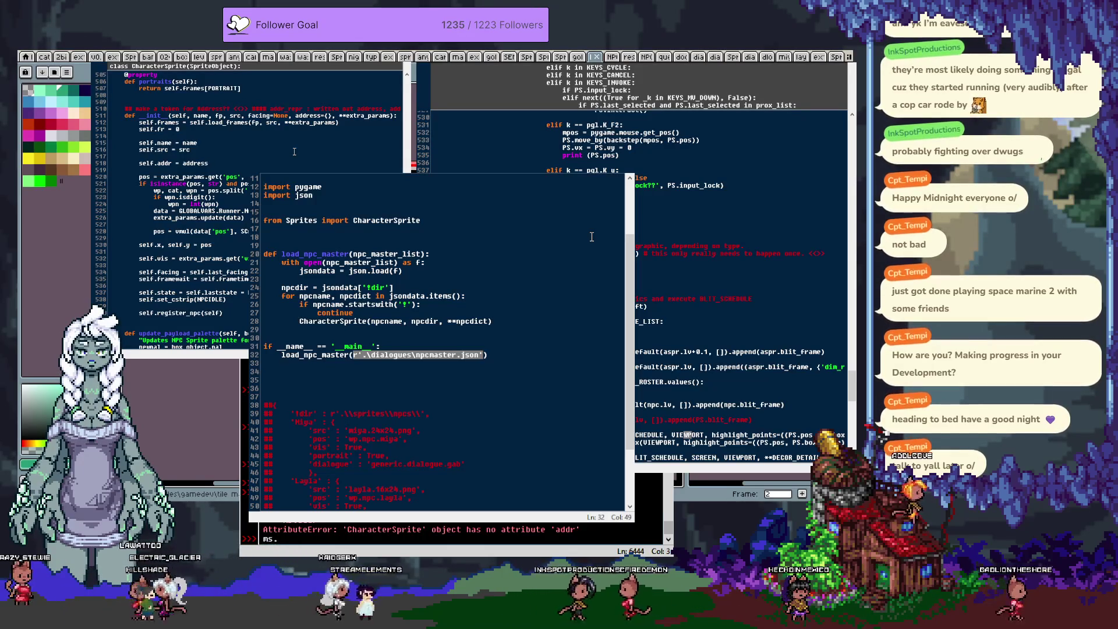
key("Return")
type("self.")
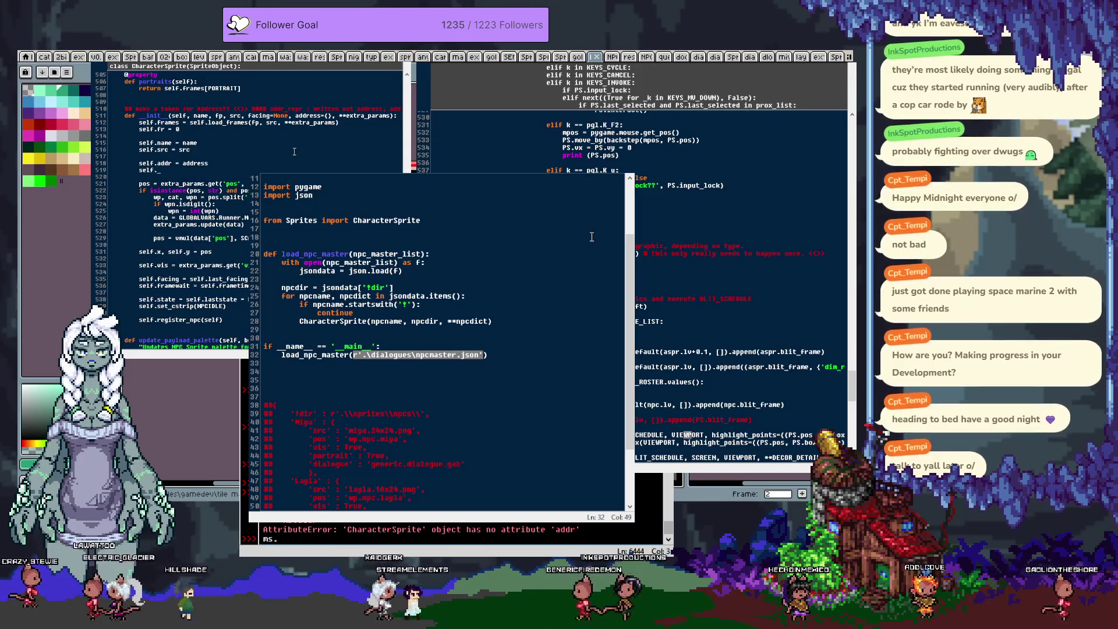
type("_expar")
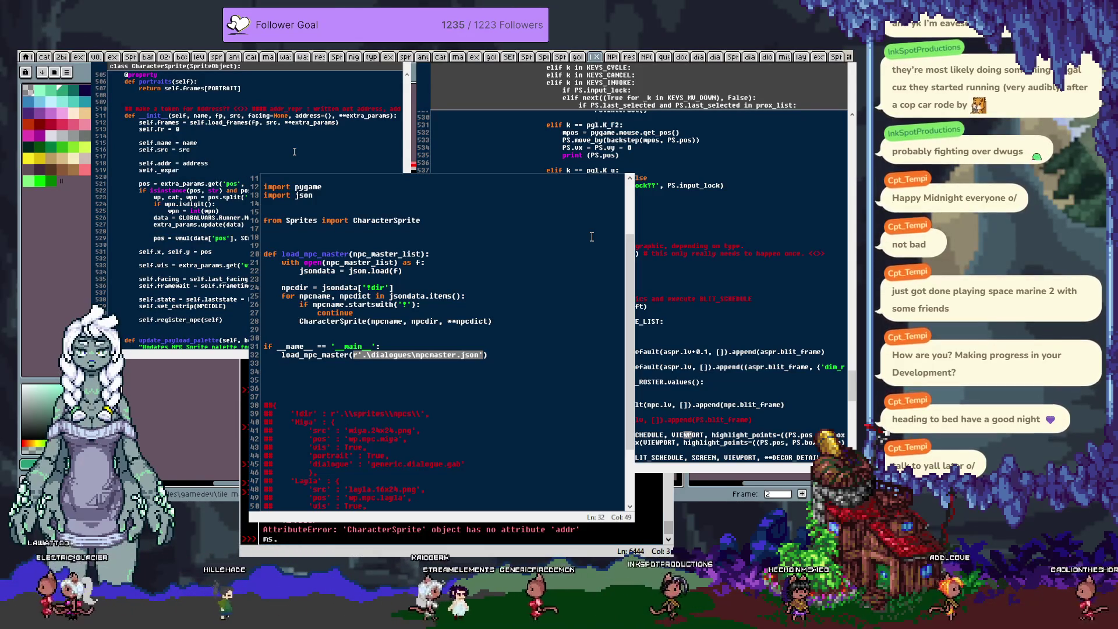
type("a = extra")
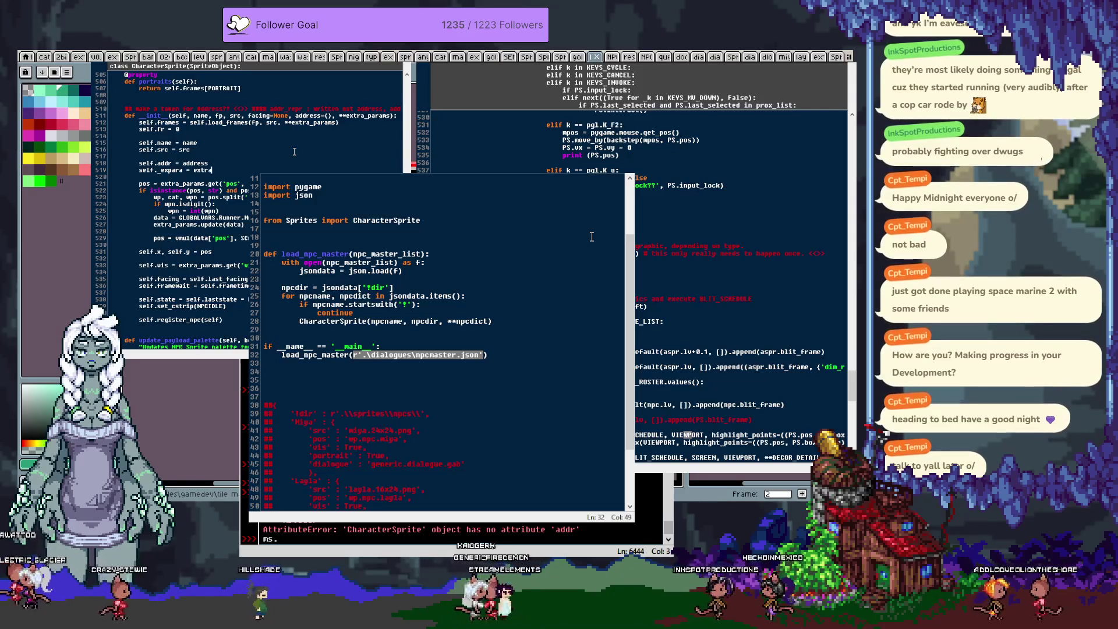
type("_params")
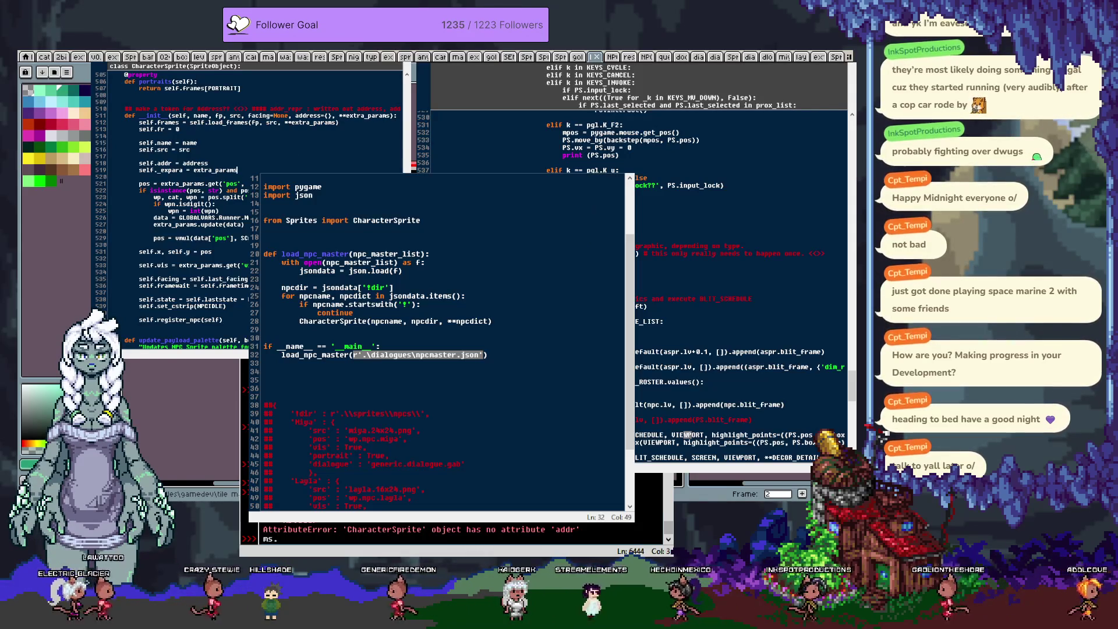
key("F5")
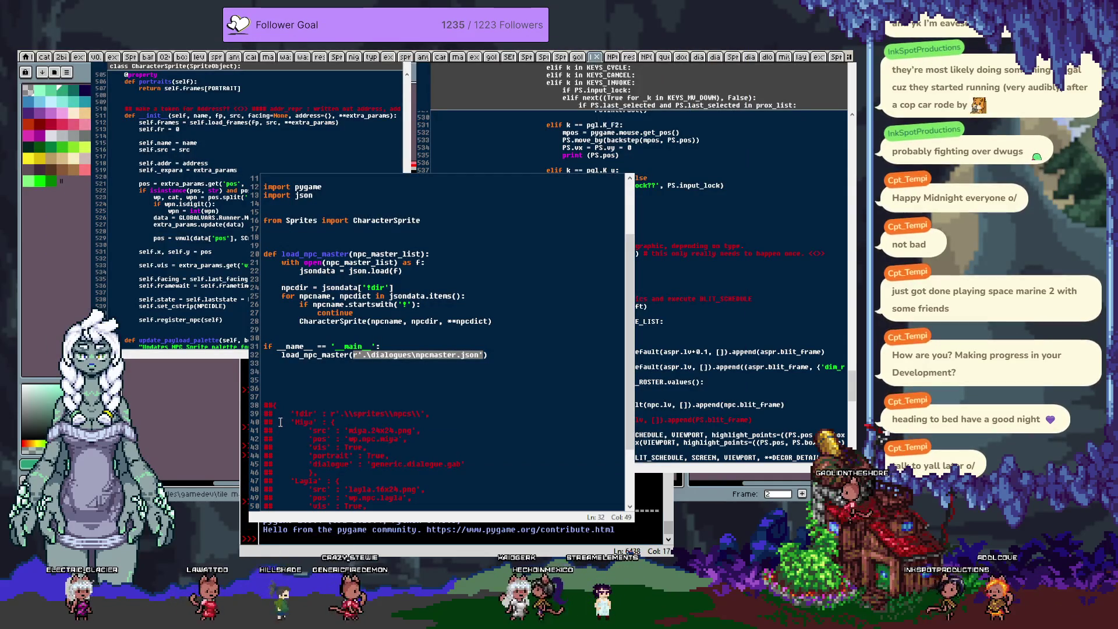
Rerun the NPC_ROSTER['Miya'] lookup to print Miya's parameters and step through 'name' matches.
key("Up")
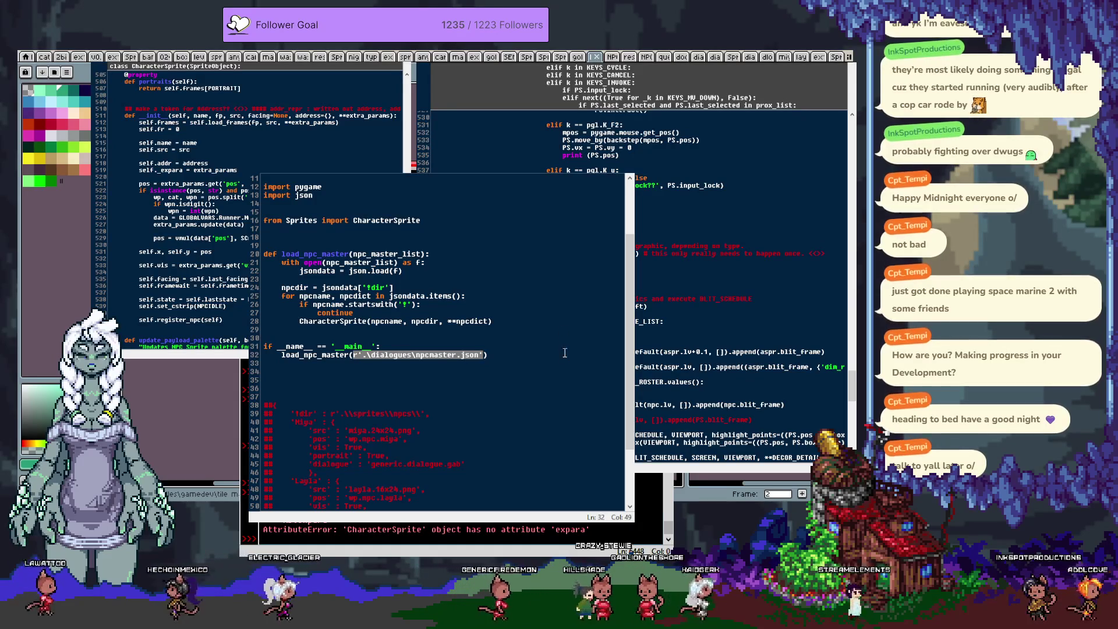
scroll(237, 245, "up", 10)
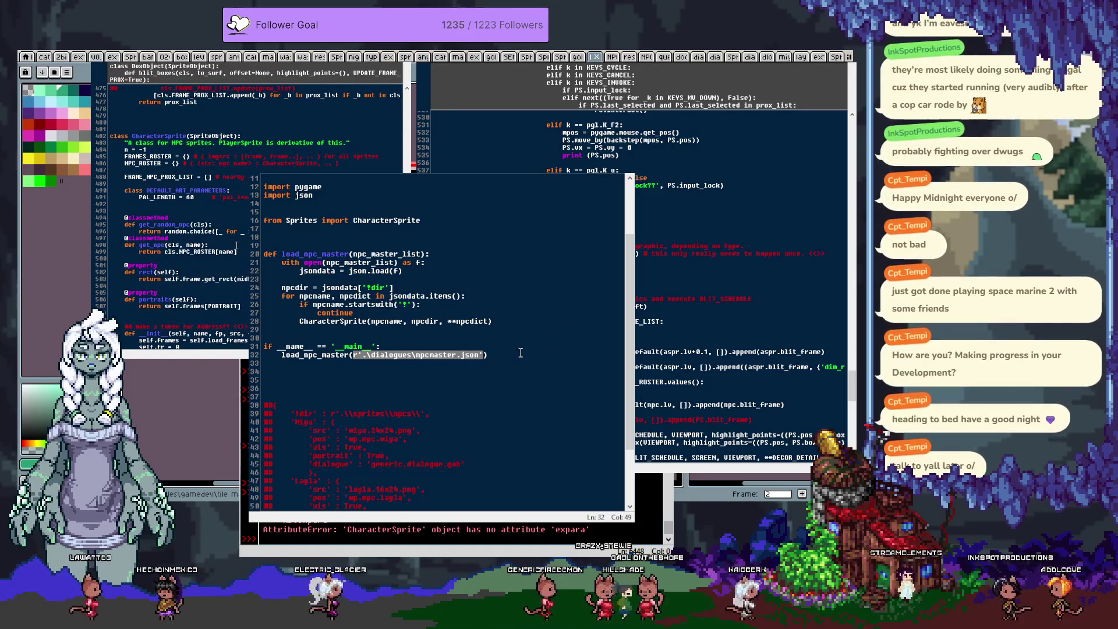
scroll(520, 353, "down", 7)
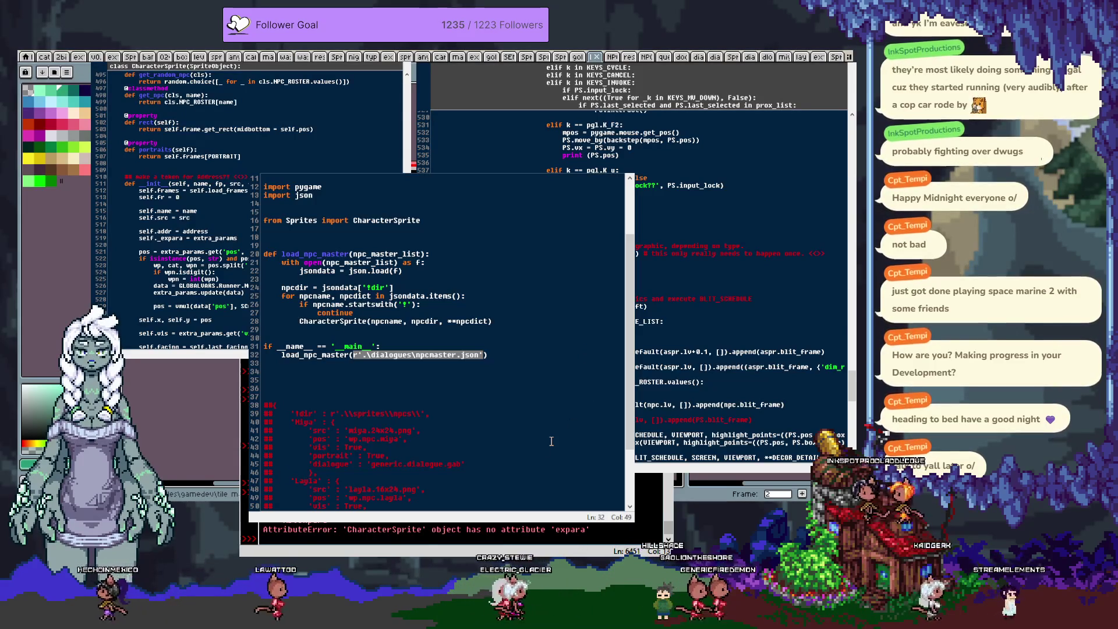
key("F5")
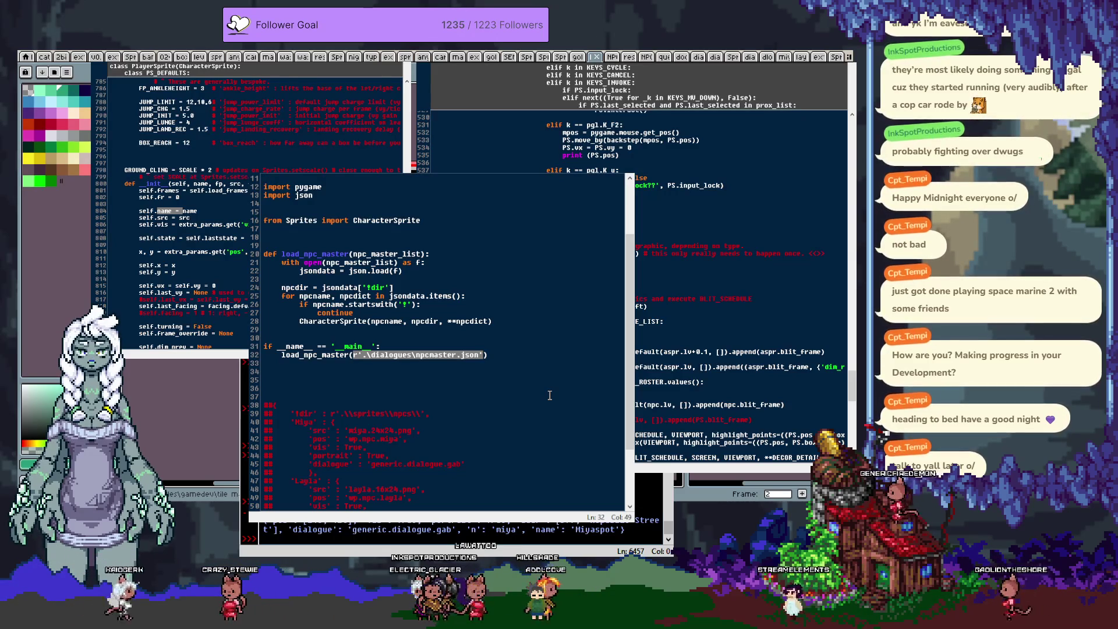
key("F3")
key("F3")
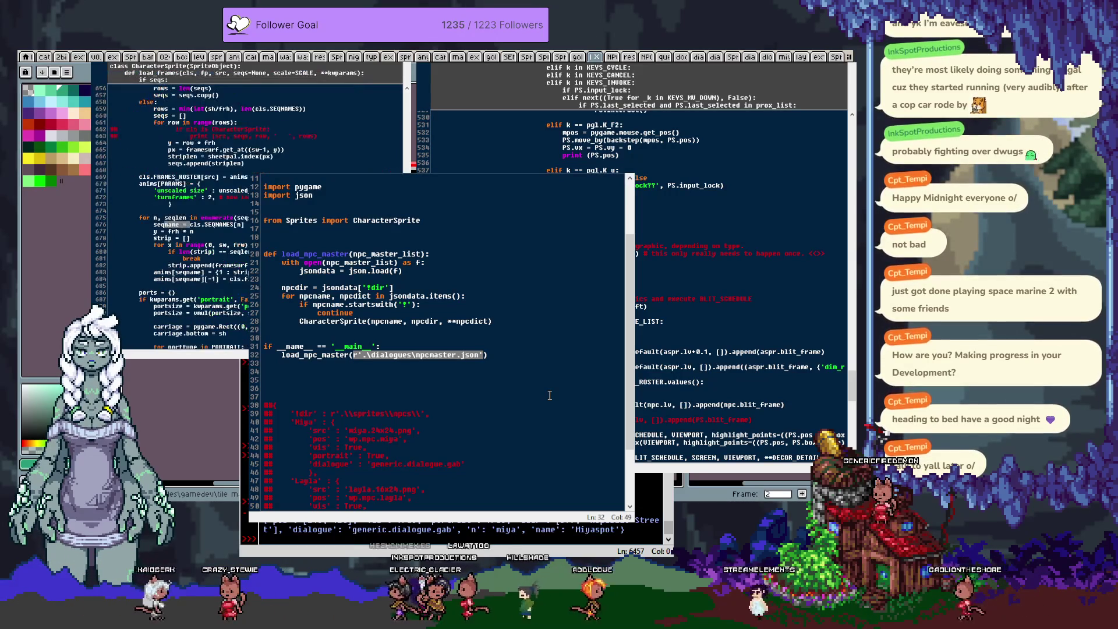
key("F3")
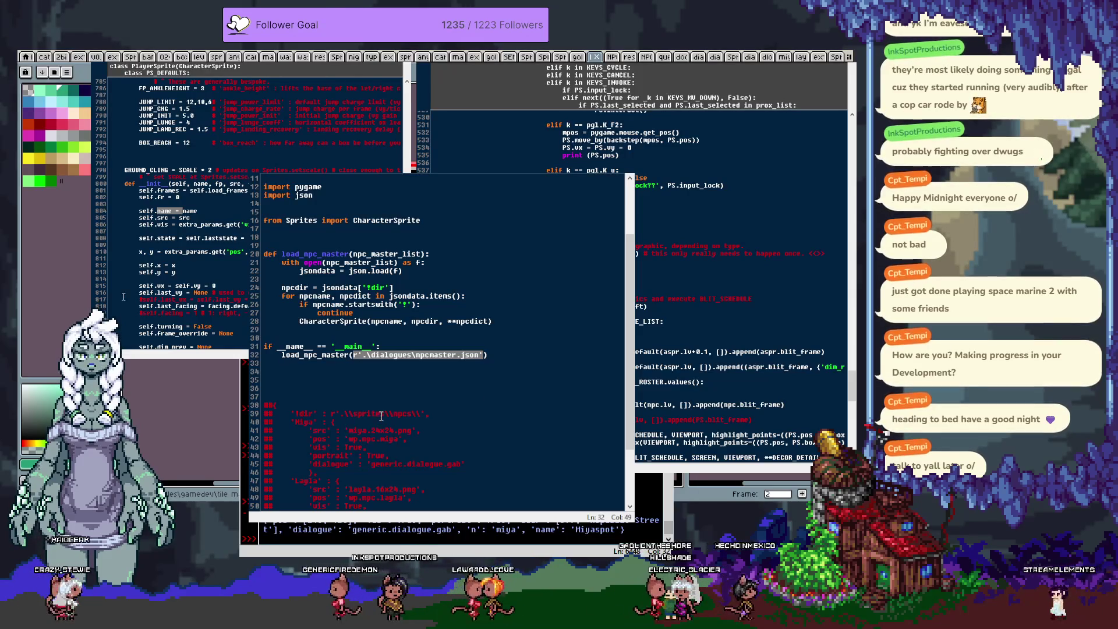
key("Up")
Change the recalled lookup from 'Miya' to 'layla', hit a KeyError, then rerun it to print layla's parameters.
key("BackSpace")
key("BackSpace")
key("BackSpace")
type("layla")
key("Return")
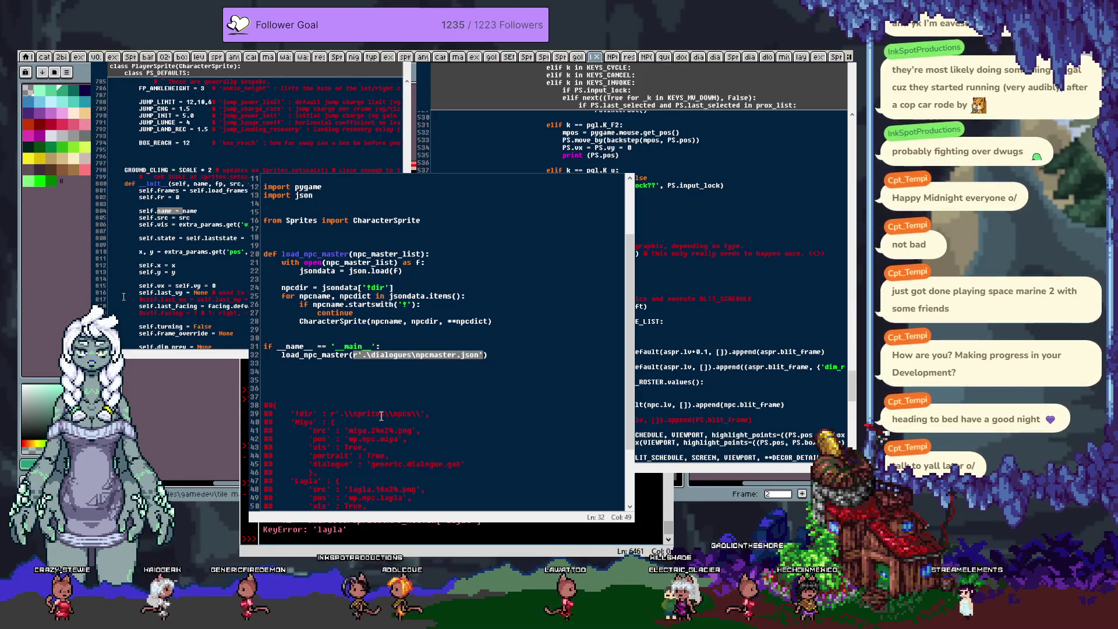
key("Up")
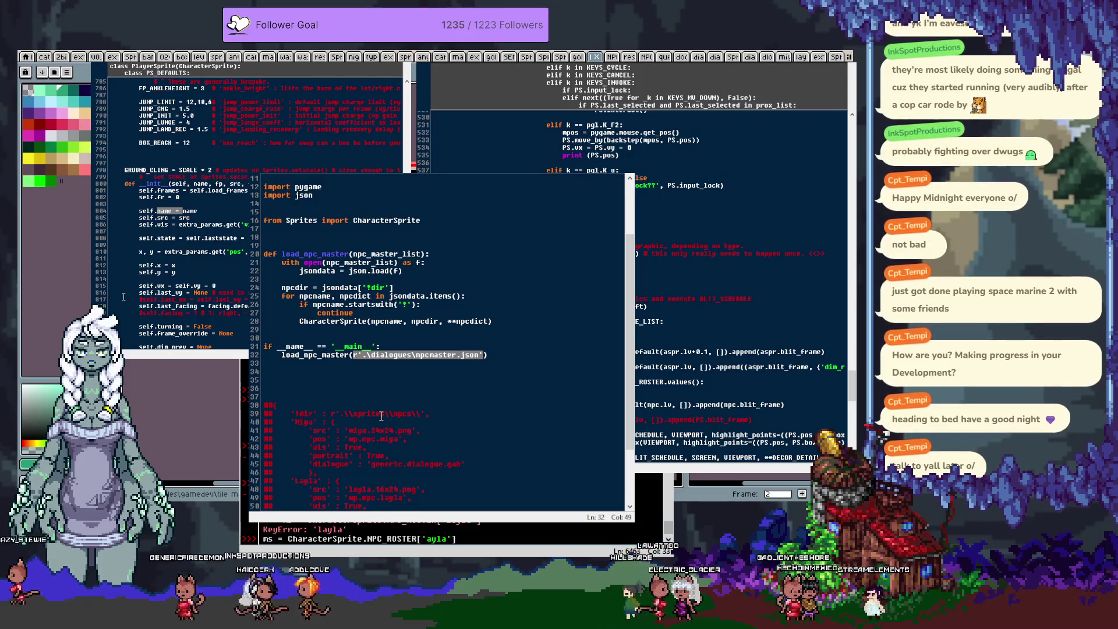
key("ctrl+l")
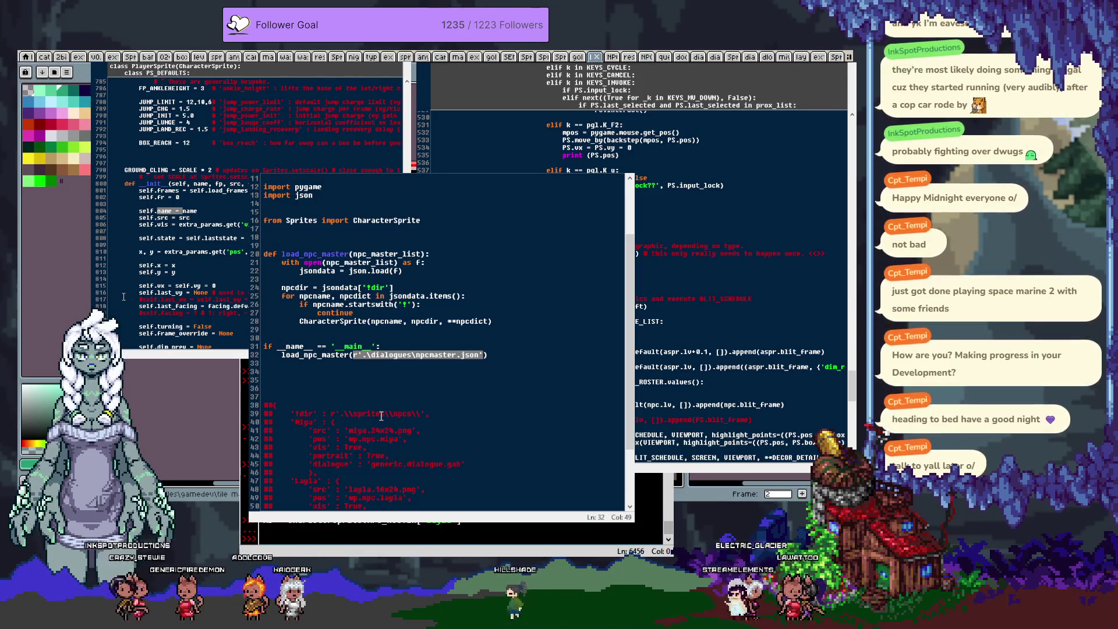
key("Return")
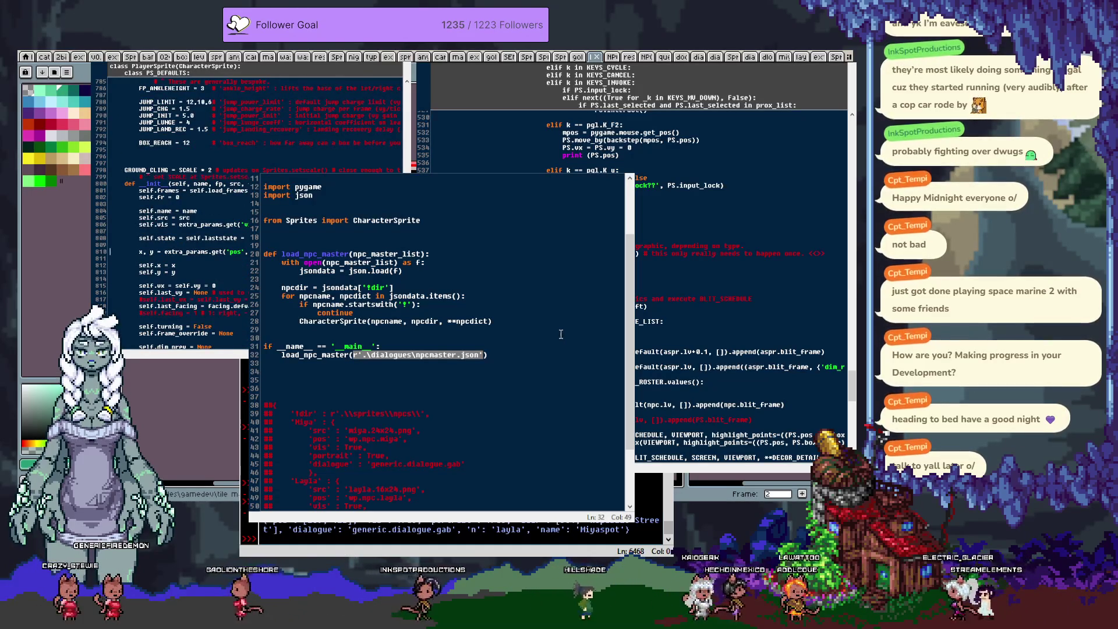
scroll(175, 210, "down", 4)
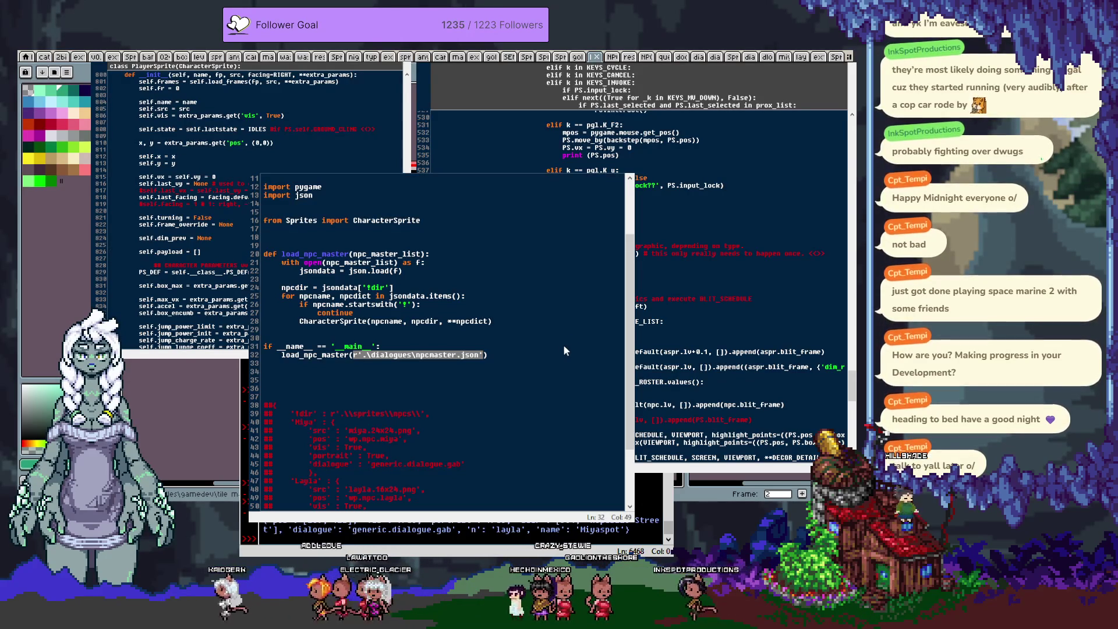
Jump back to the CharacterSprite constructor code in the editor.
key("ctrl+o")
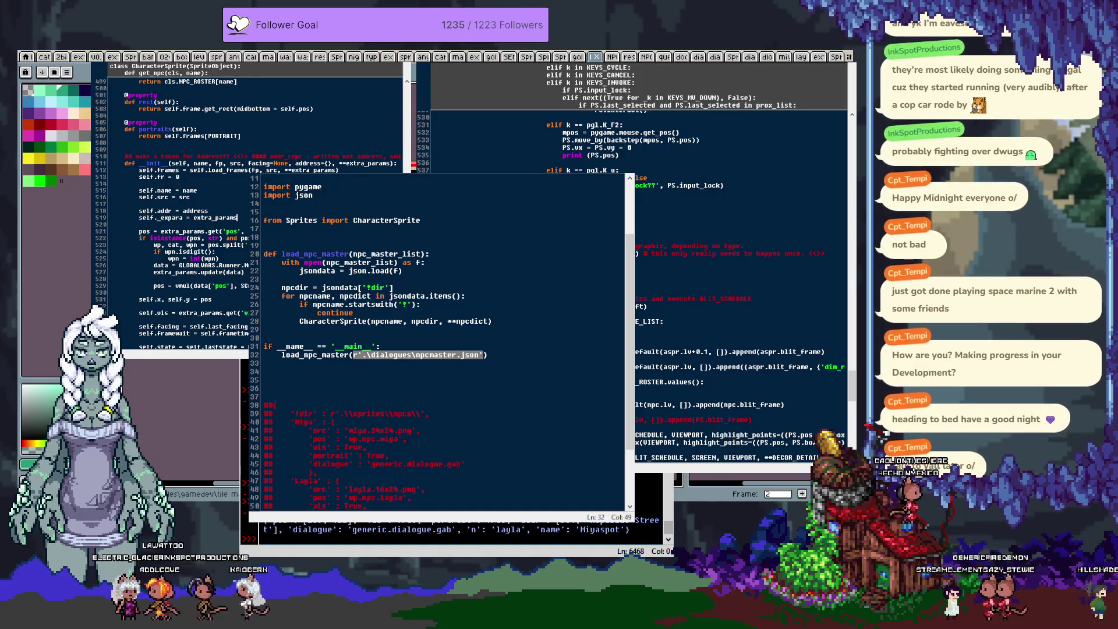
Switch from IDLE to the Clip Studio Paint window with the character sketches.
key("alt+Tab")
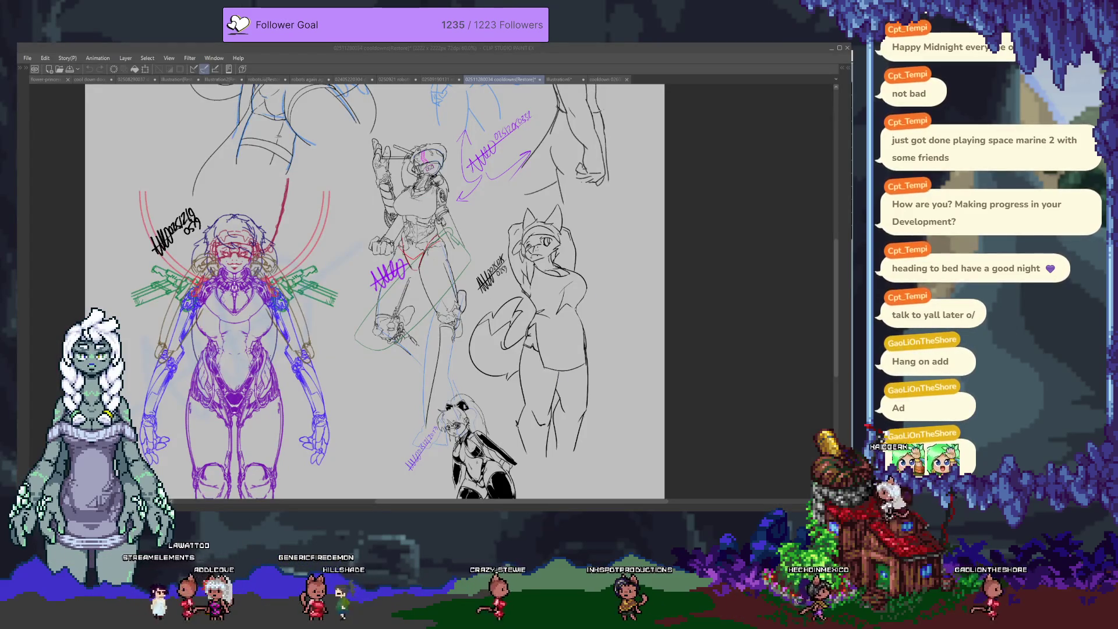
Show the colored character illustration, then create a new blank illustration canvas.
left_click(603, 79)
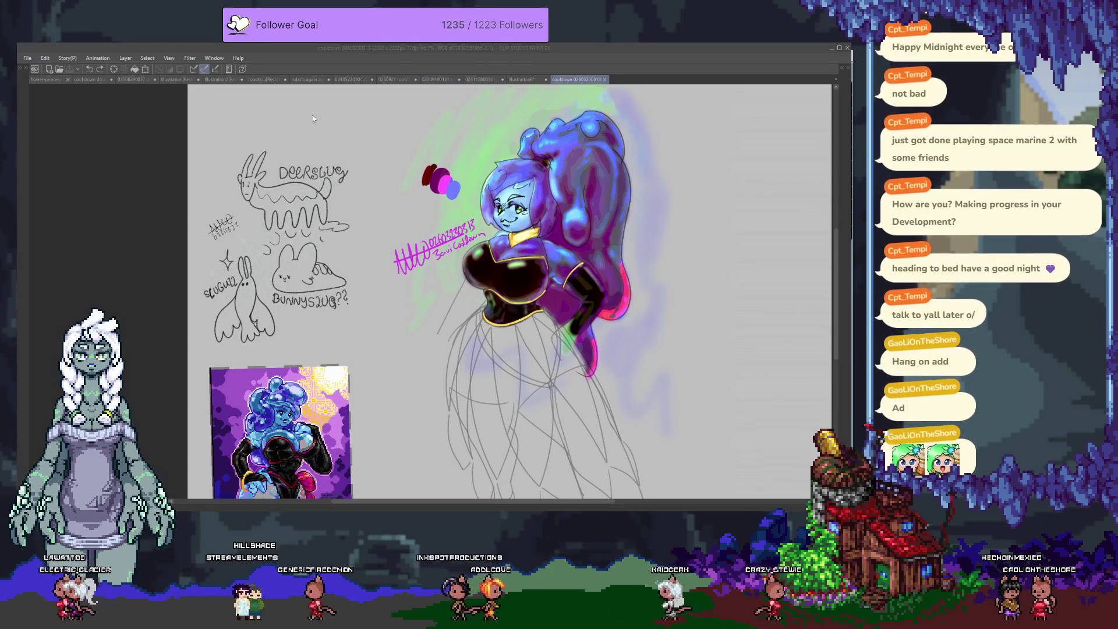
key("ctrl+n")
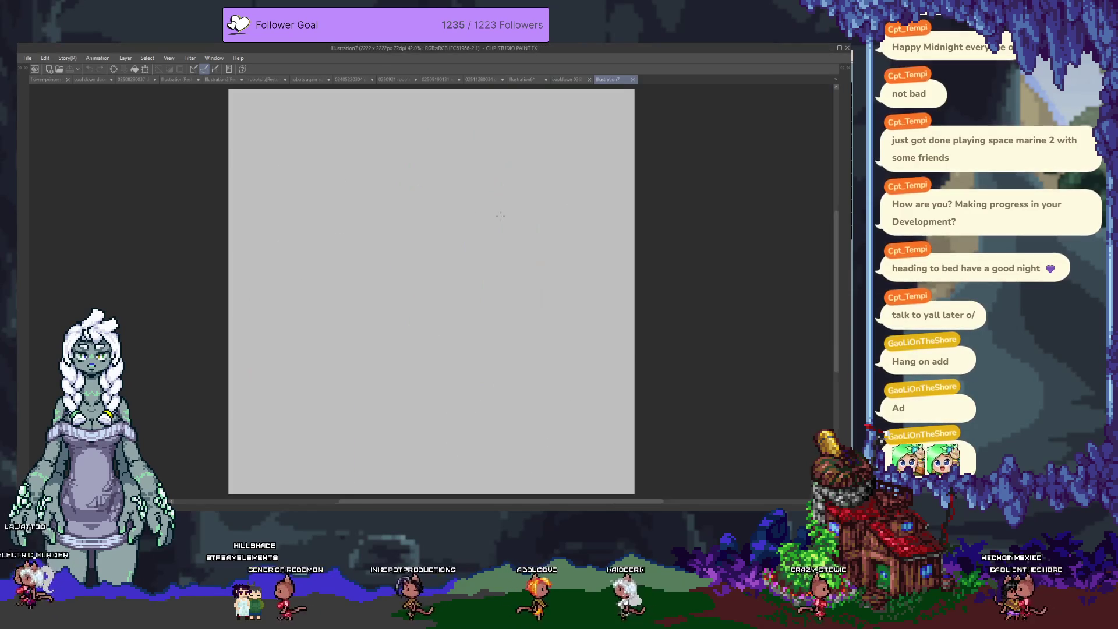
scroll(522, 214, "up", 2)
Bring back the tool, brush and layer palettes around the blank canvas.
key("Tab")
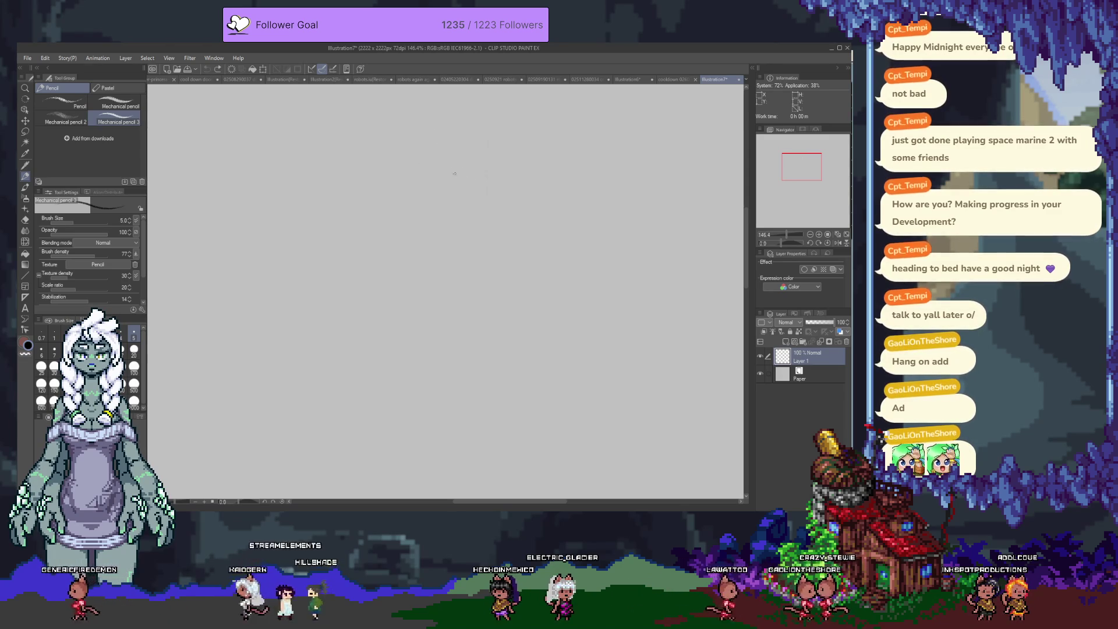
Attempt the head circle and a vertical centre line several times, undoing each try.
mouse_move(461, 123)
left_mouse_down()
mouse_move(411, 174)
mouse_move(446, 114)
left_mouse_up()
key("ctrl+z")
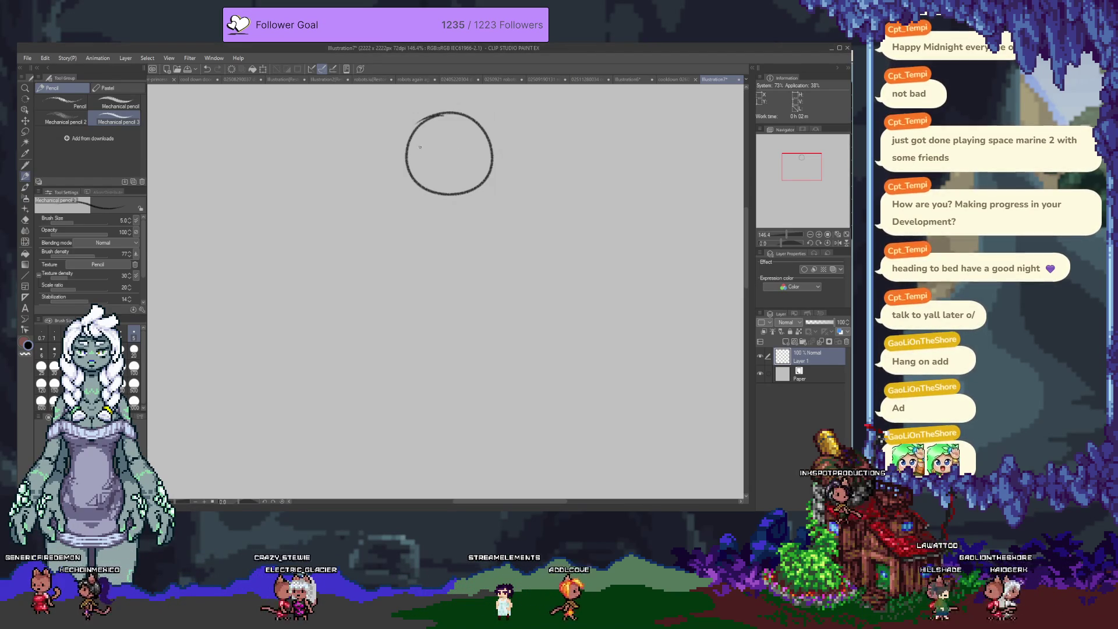
left_click_drag(439, 117, 445, 205)
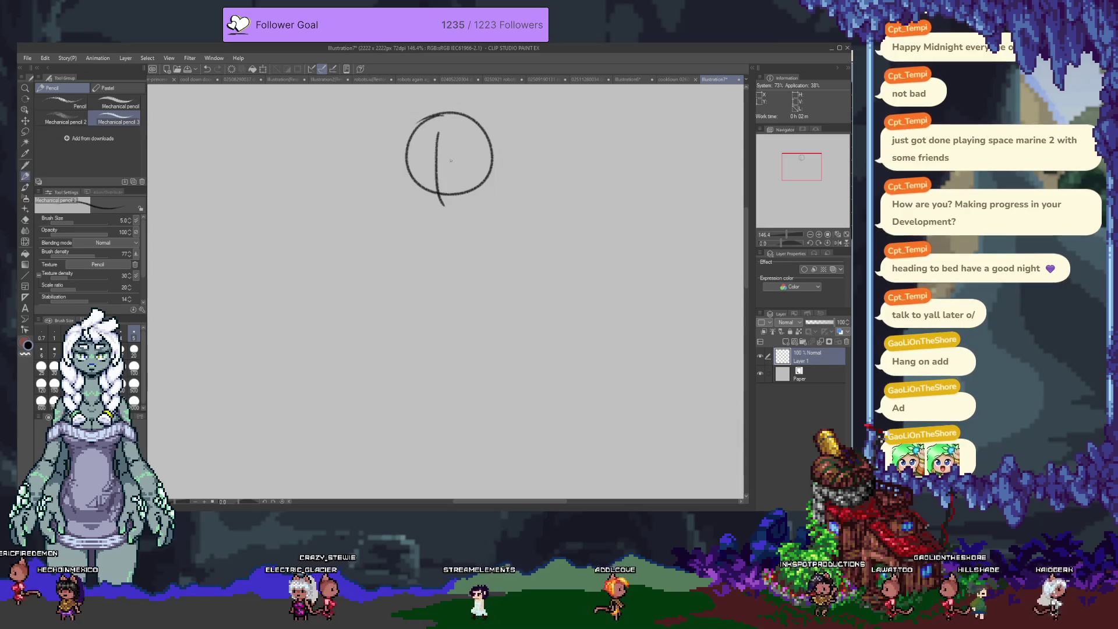
key("ctrl+z")
key("ctrl+z")
left_click_drag(440, 122, 441, 122)
key("ctrl+z")
Redraw the head circle with a straighter, longer vertical centre line and a short cross stroke.
mouse_move(410, 157)
left_mouse_down()
mouse_move(442, 120)
mouse_move(411, 156)
left_mouse_up()
left_click_drag(457, 126, 453, 197)
key("ctrl+z")
left_click_drag(465, 130, 466, 204)
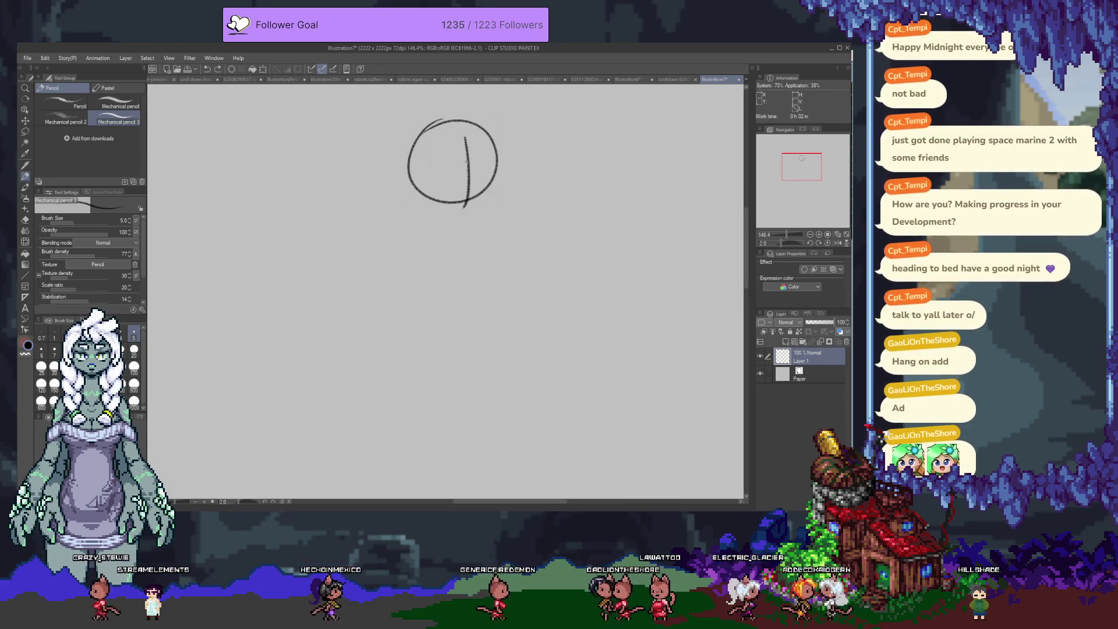
left_click_drag(476, 161, 460, 164)
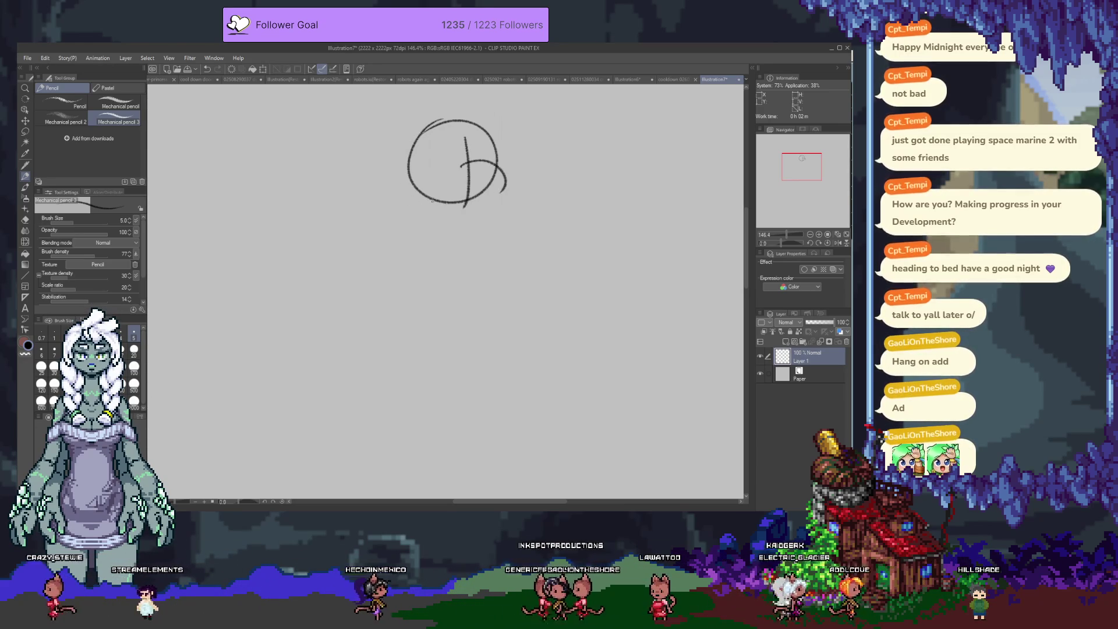
Rework the horizontal guide across the head circle, undoing several tries until a short cross stroke remains.
key("ctrl+z")
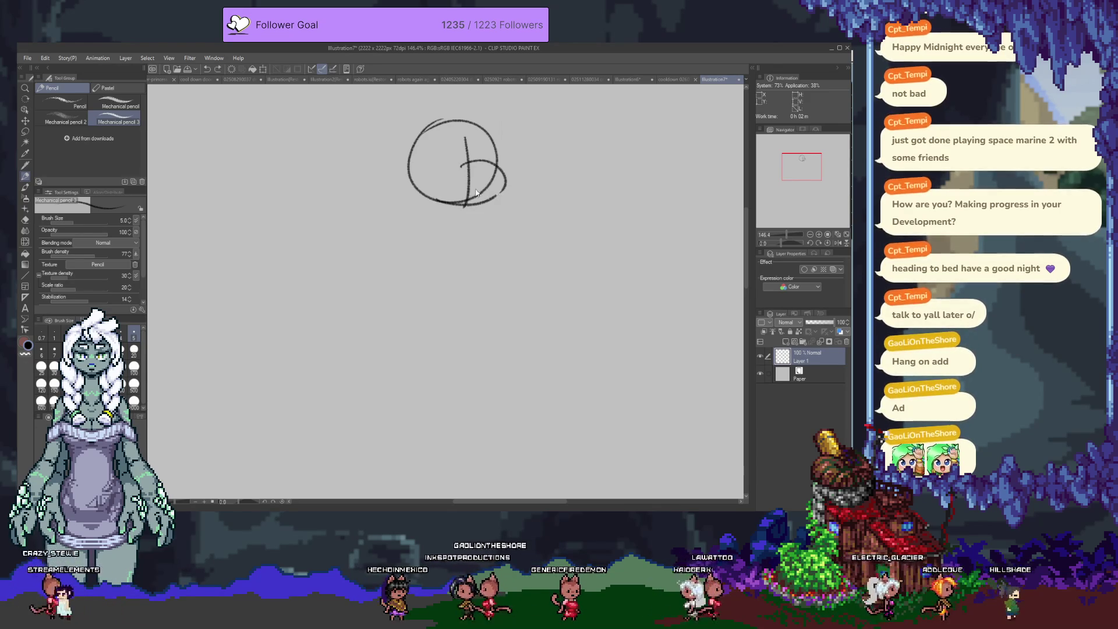
left_click_drag(476, 162, 512, 171)
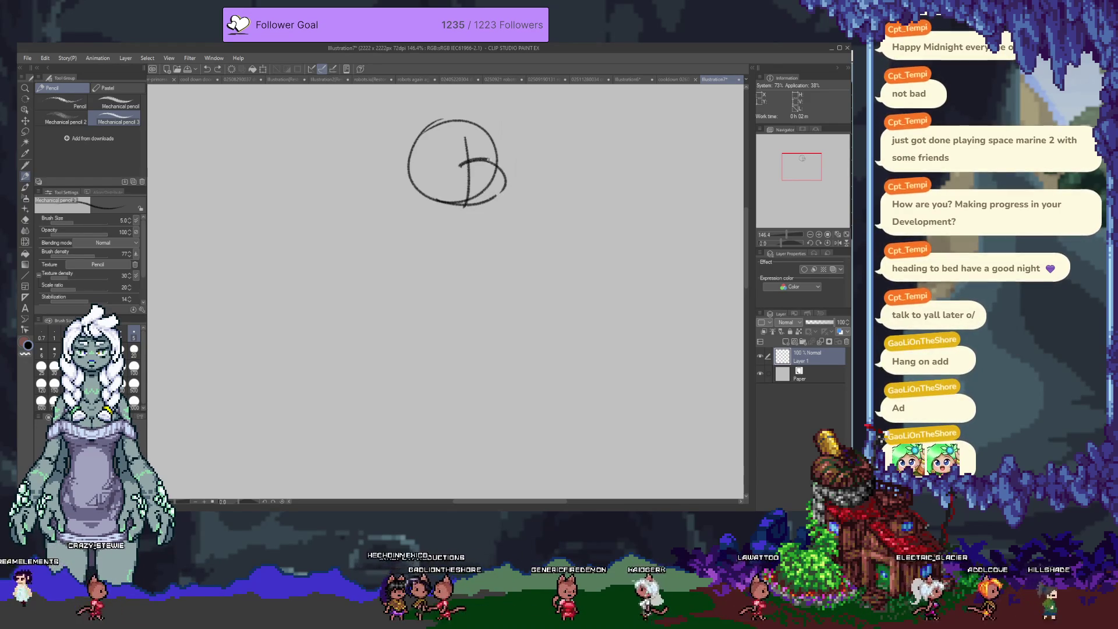
key("ctrl+z")
mouse_move(457, 164)
left_mouse_down()
mouse_move(509, 165)
mouse_move(508, 194)
mouse_move(478, 208)
left_mouse_up()
key("ctrl+z")
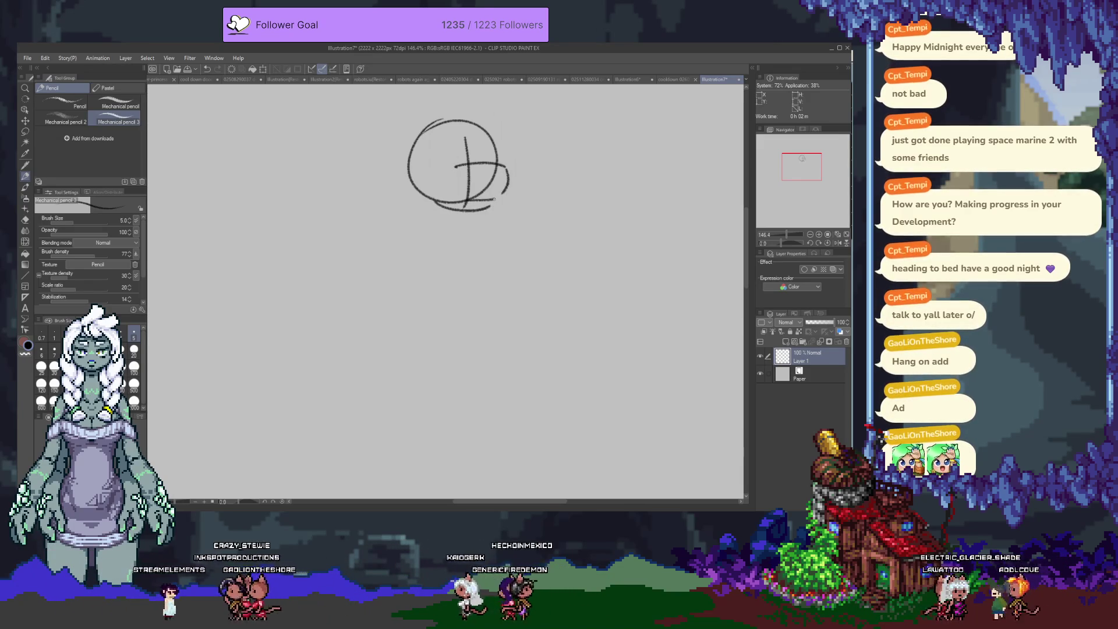
key("ctrl+z")
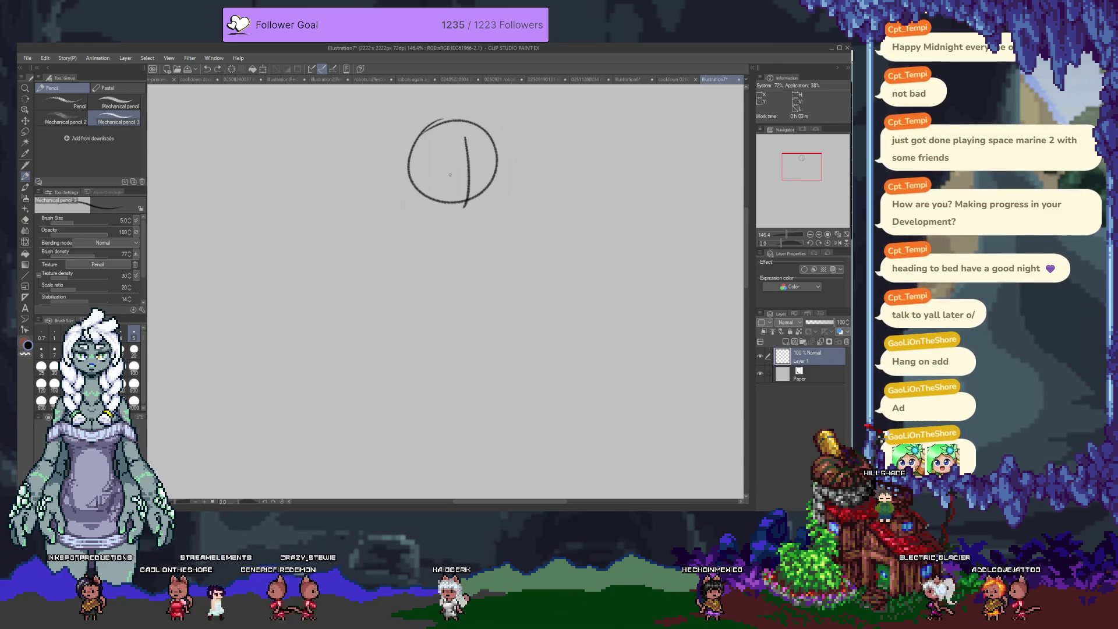
key("ctrl+z")
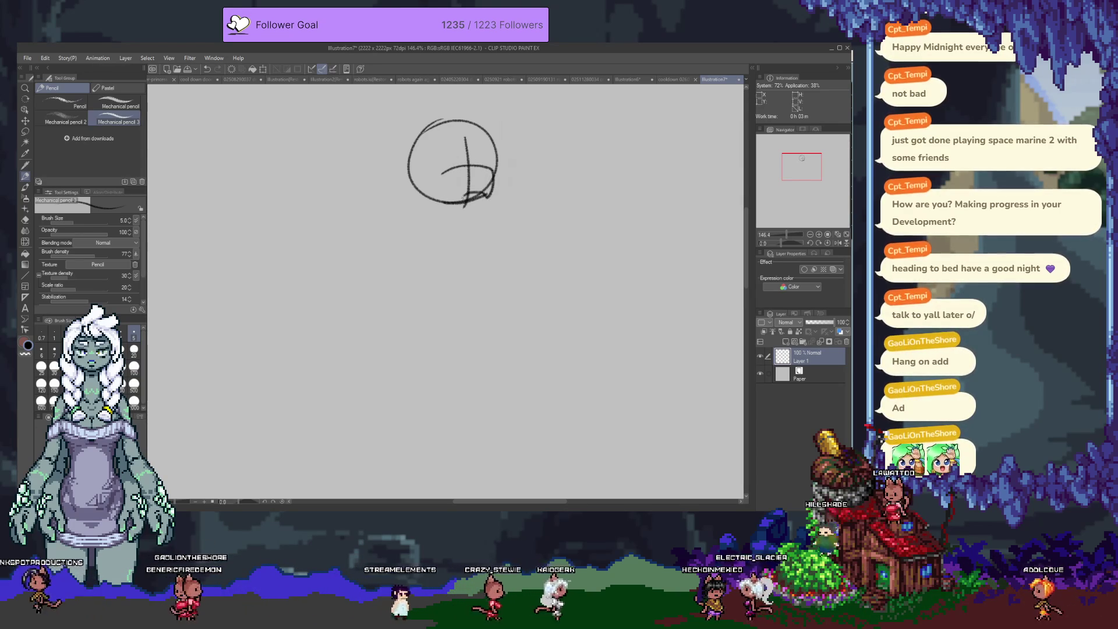
left_click_drag(443, 172, 462, 197)
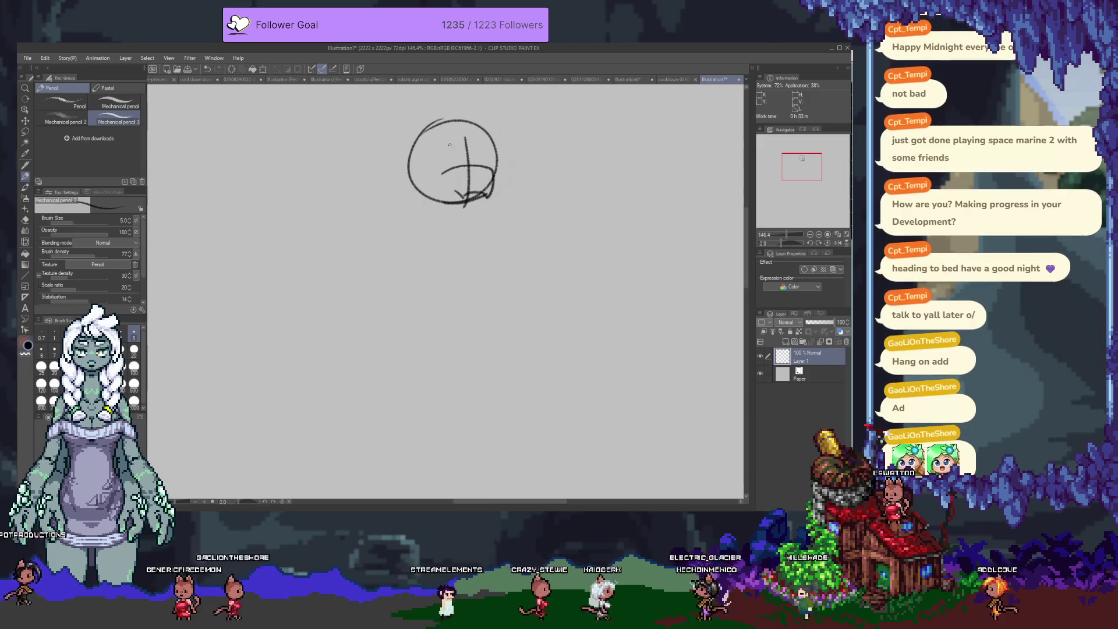
key("e")
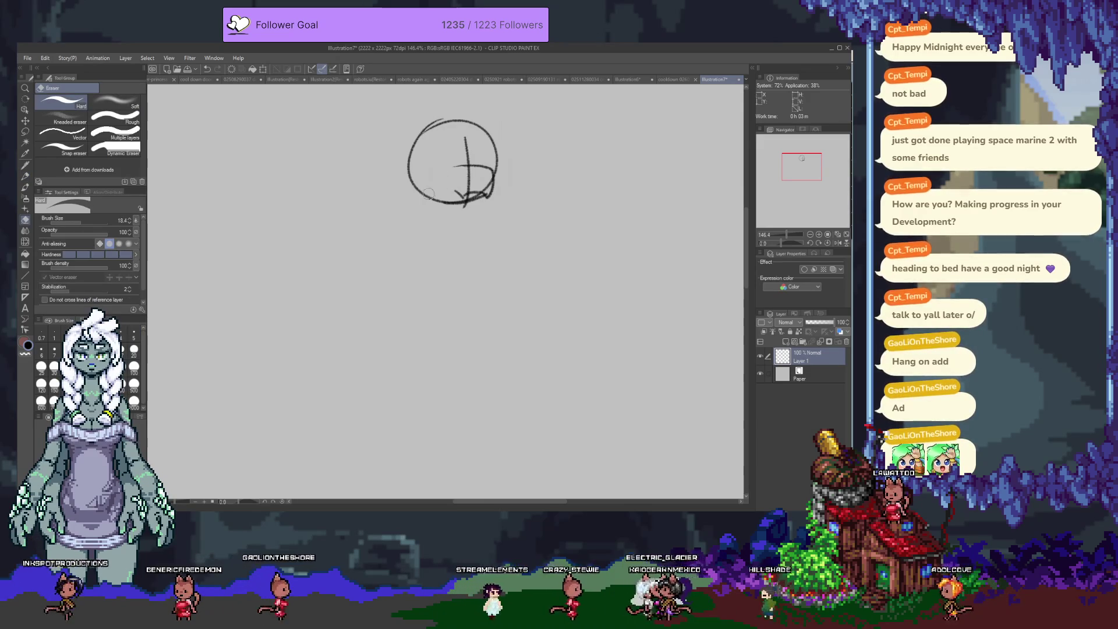
Erase the upper inner guideline, sketch a brow stroke, and add Layer 2 above Layer 1.
key("p")
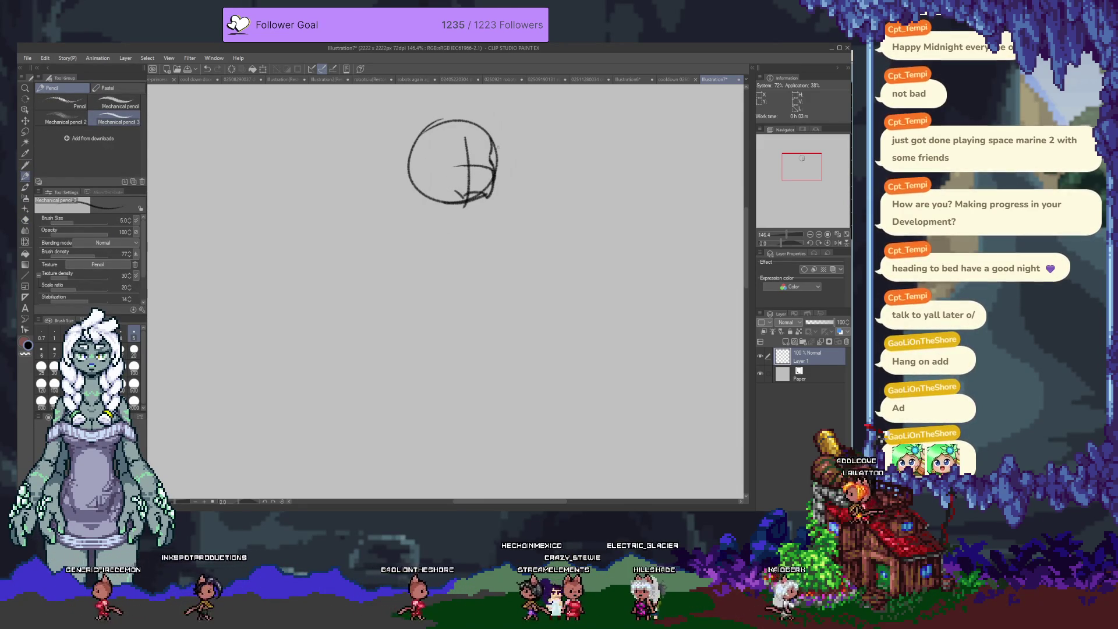
key("e")
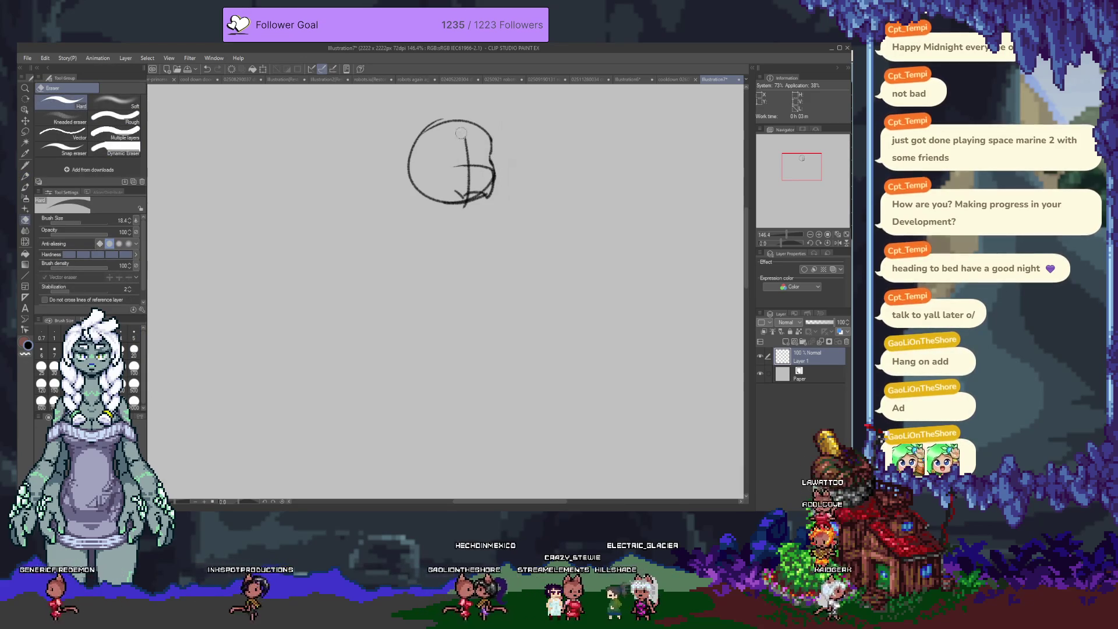
left_click_drag(465, 133, 472, 199)
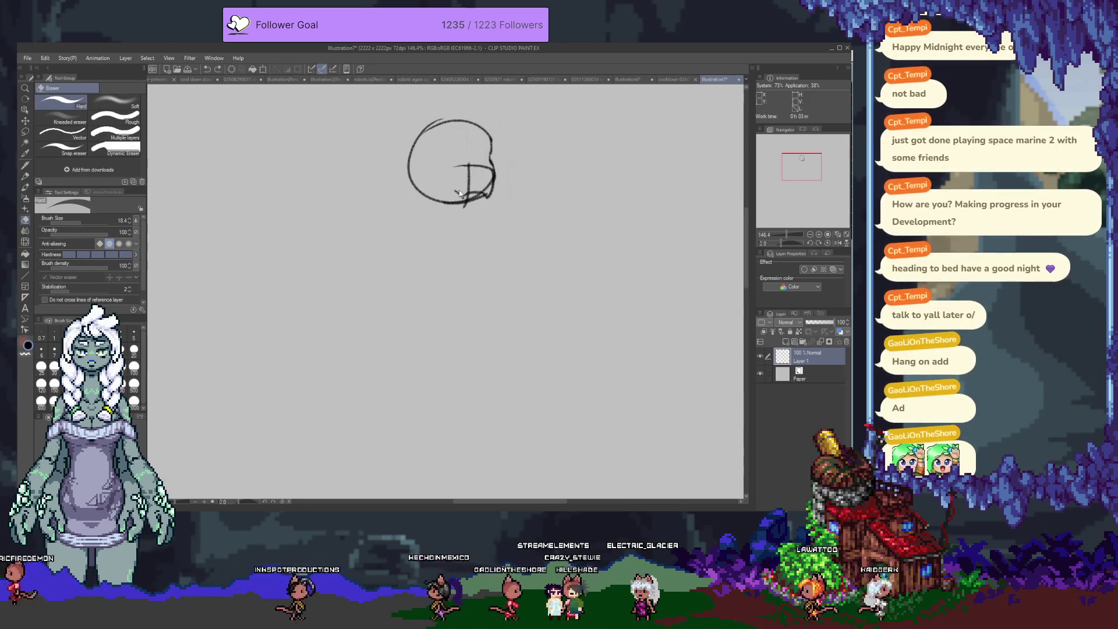
key("p")
left_click_drag(430, 152, 464, 163)
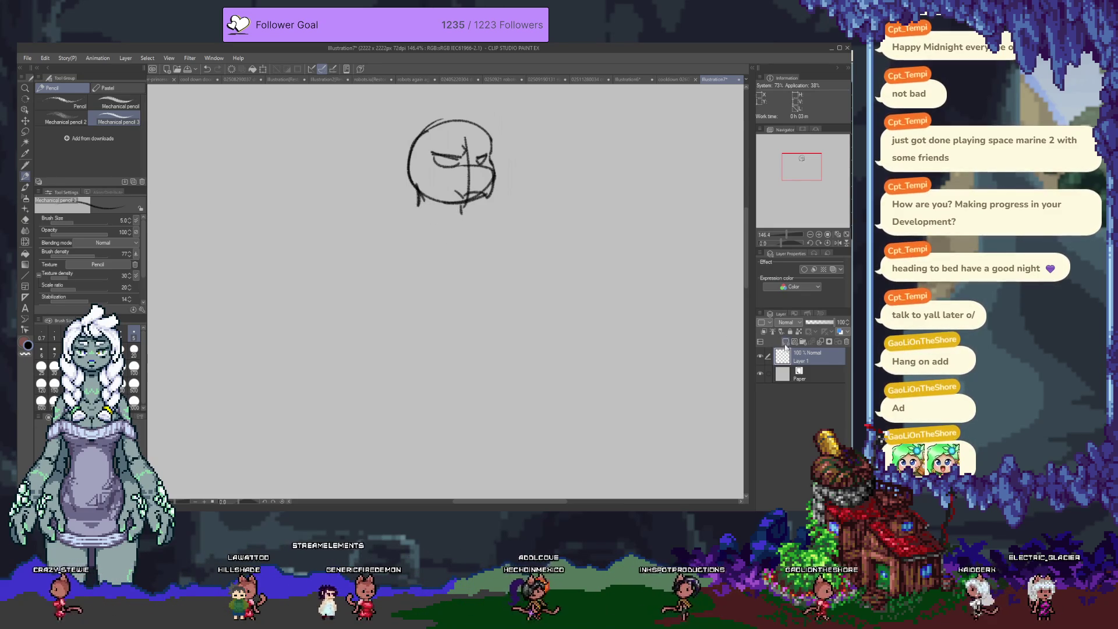
key("ctrl+shift+n")
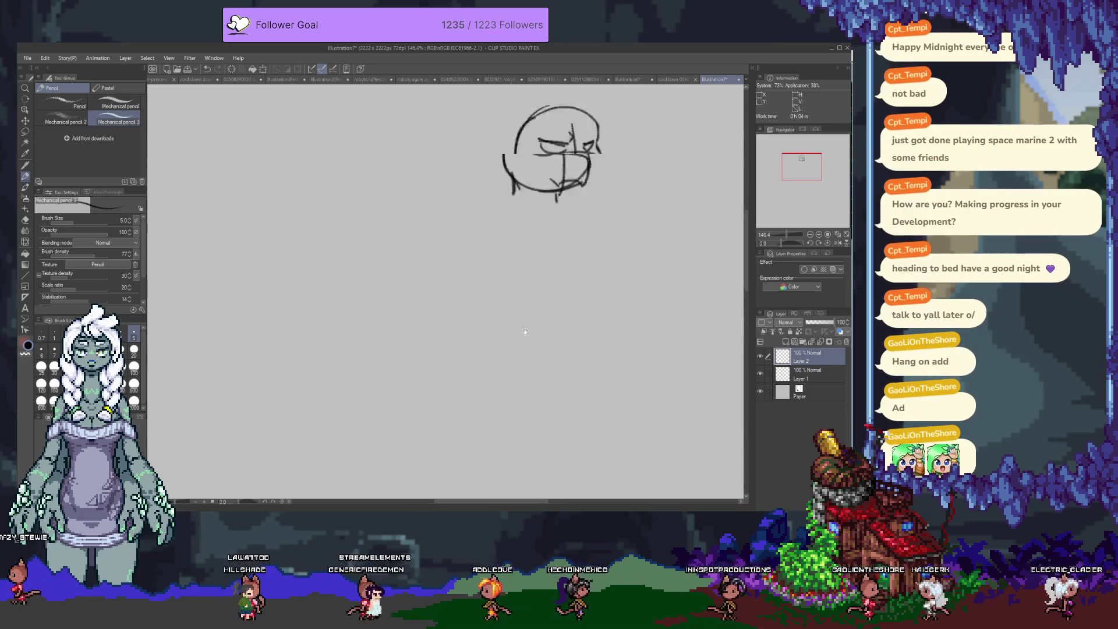
On Layer 2, draw a second head circle on the left with a vertical centre line.
left_click_drag(454, 262, 630, 219)
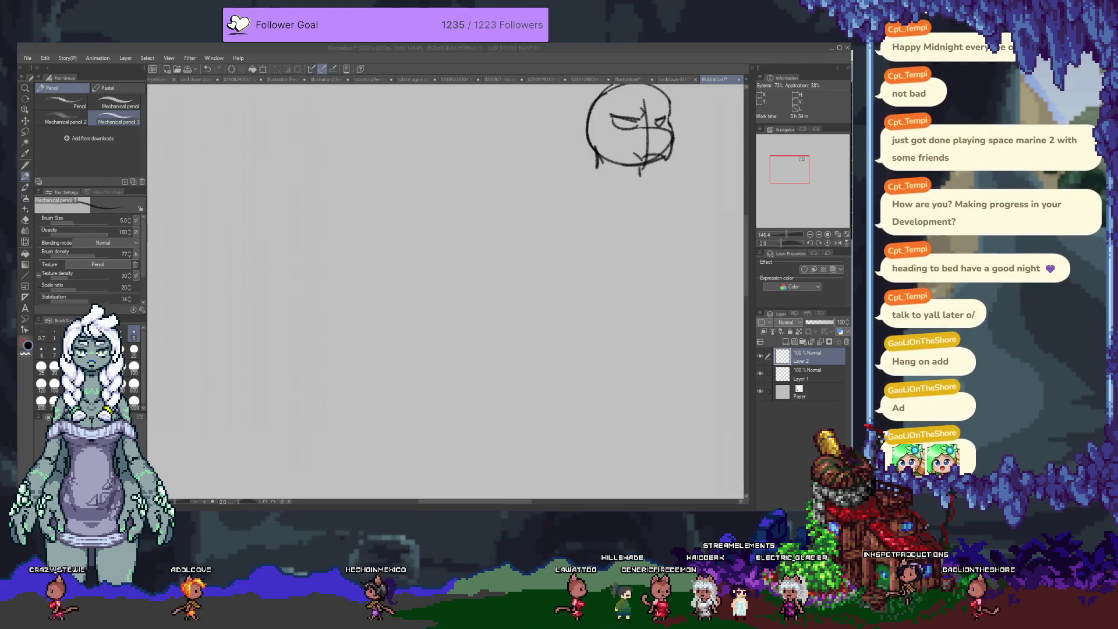
left_click(338, 53)
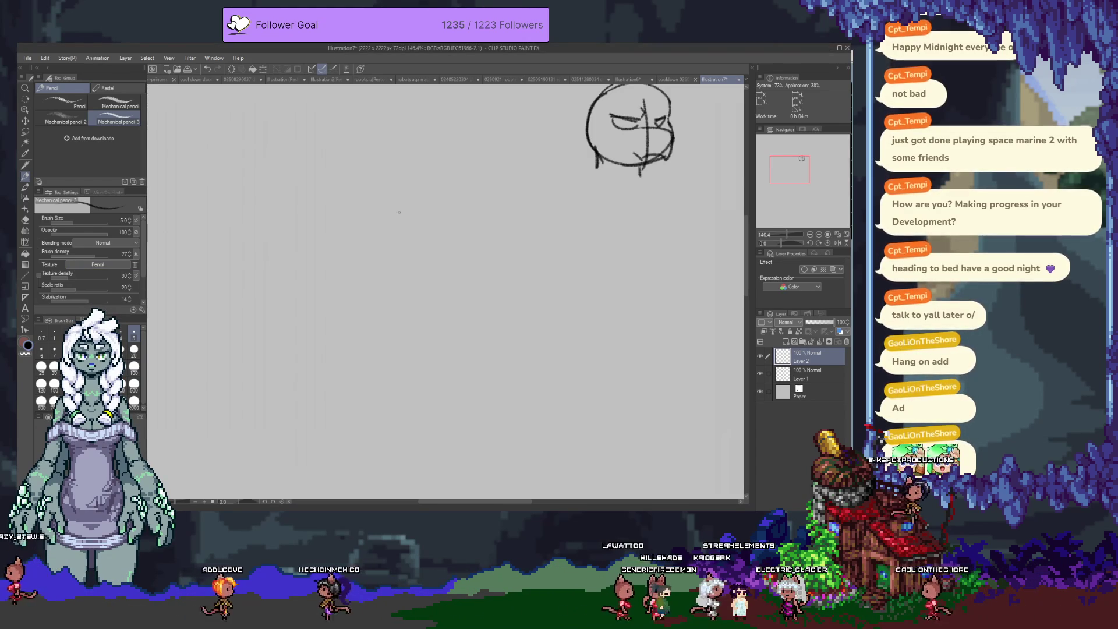
mouse_move(396, 173)
left_mouse_down()
mouse_move(437, 157)
mouse_move(431, 133)
mouse_move(411, 125)
mouse_move(450, 106)
mouse_move(424, 133)
left_mouse_up()
key("ctrl+z")
key("ctrl+z")
key("ctrl+z")
key("ctrl+z")
key("ctrl+z")
key("ctrl+z")
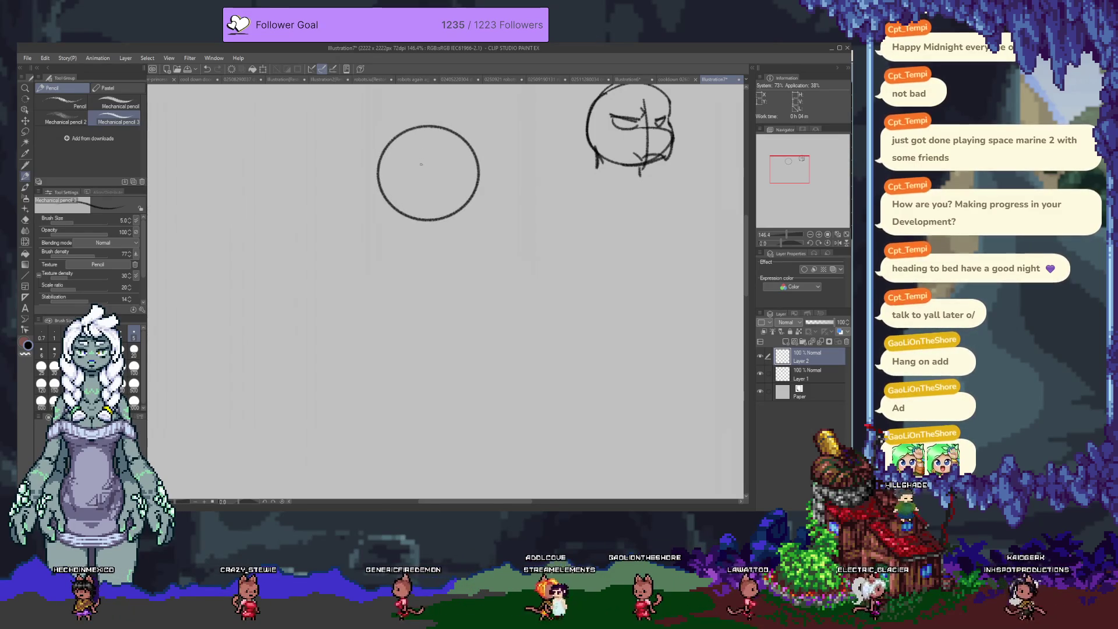
left_click_drag(407, 153, 418, 217)
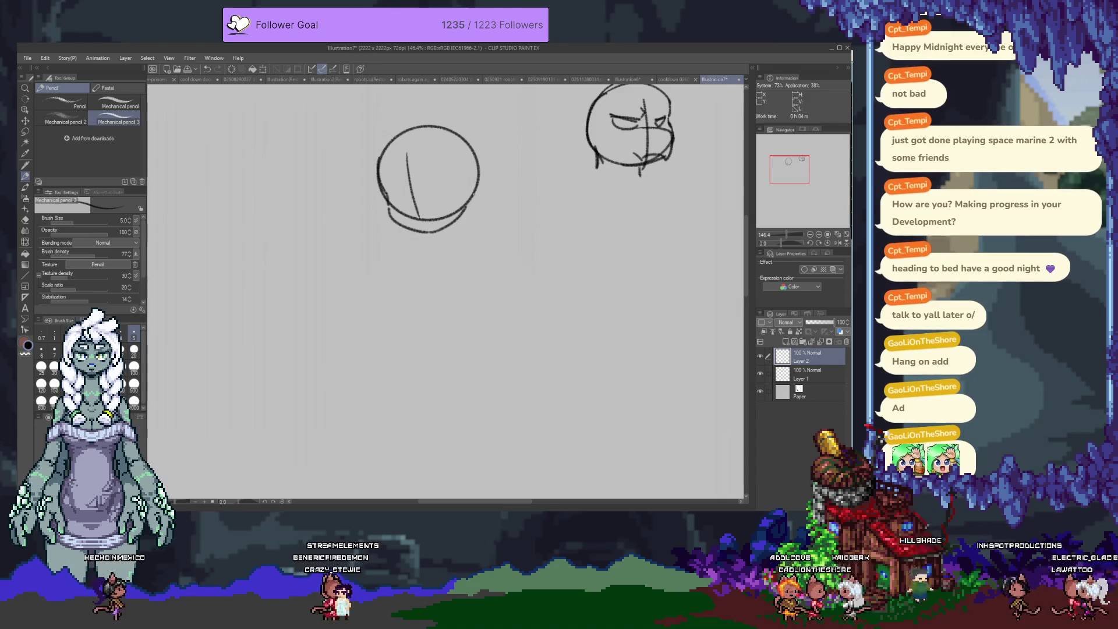
Sketch the jaw, neck and shoulder curves below the new head circle.
left_click_drag(475, 200, 481, 225)
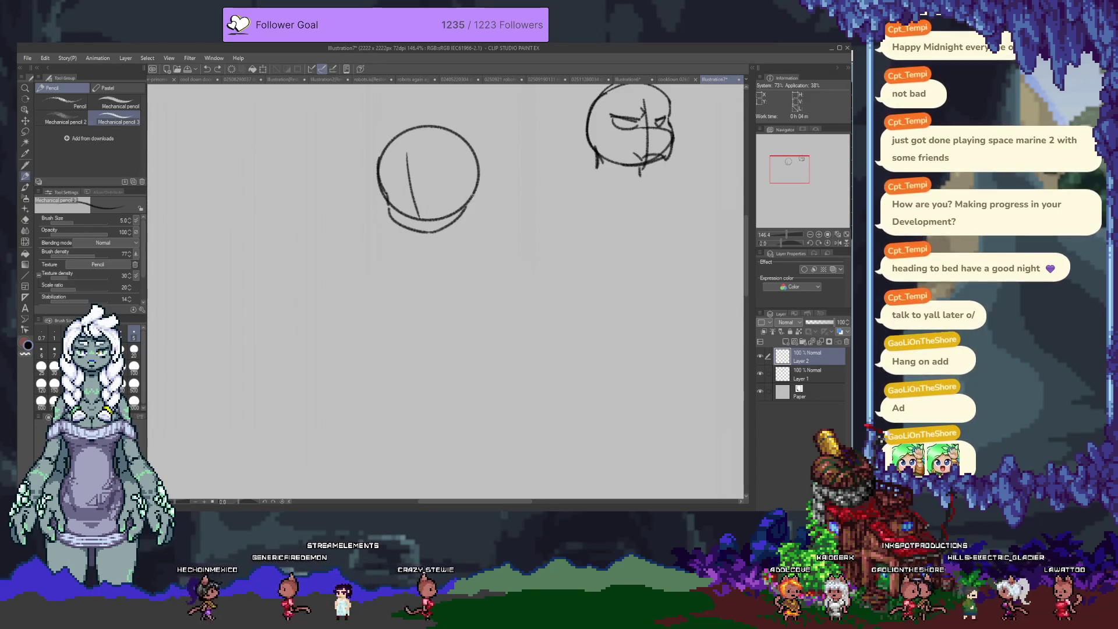
scroll(410, 260, "down", 1)
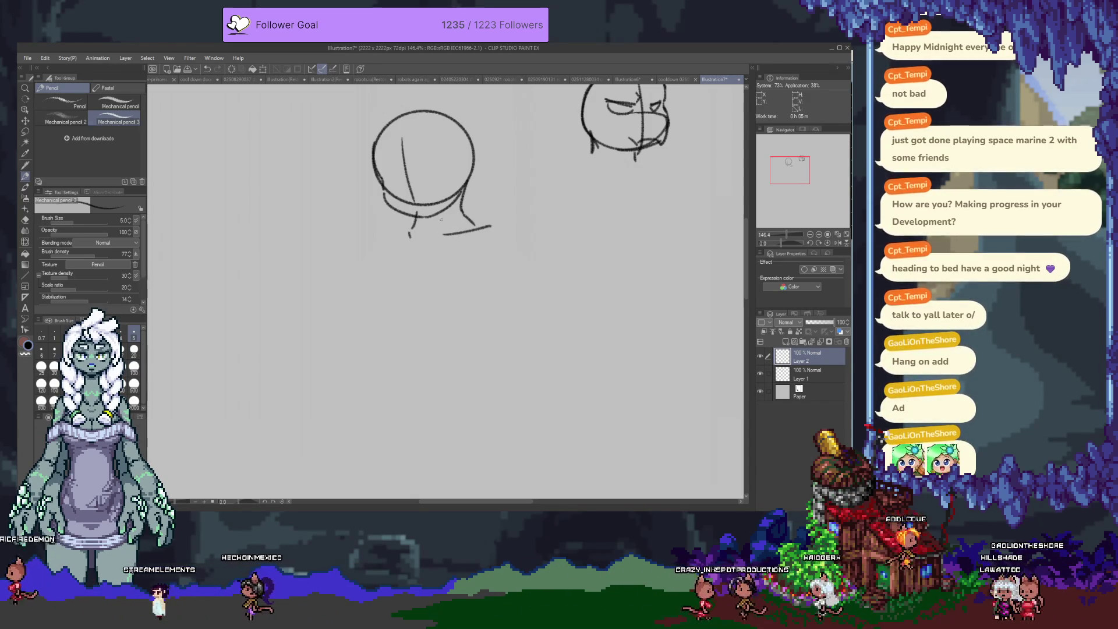
left_click_drag(411, 229, 378, 244)
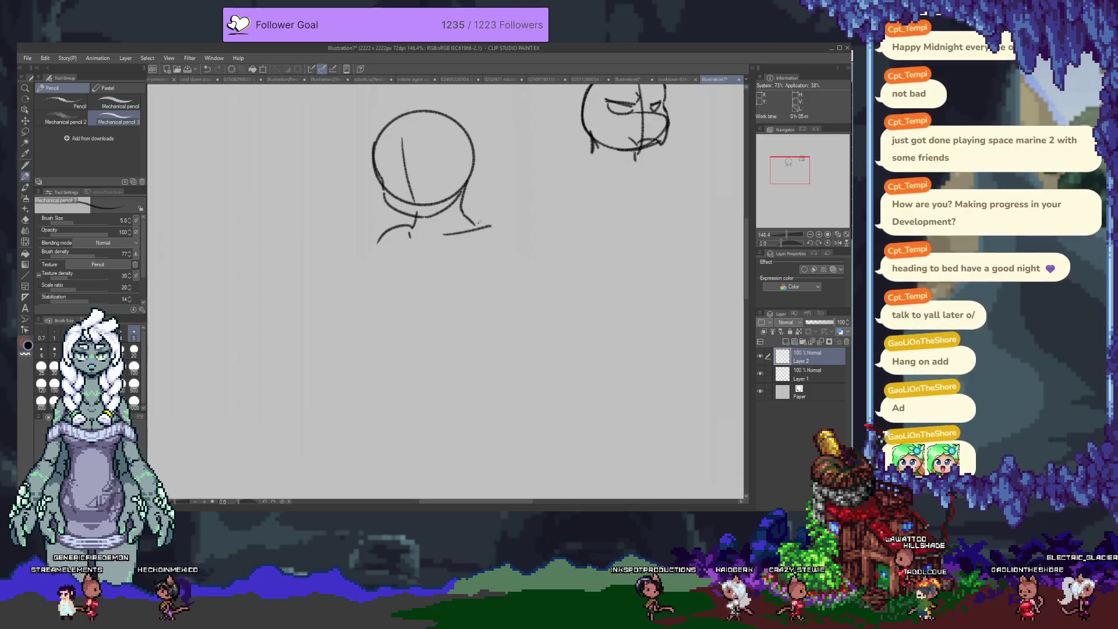
key("ctrl+z")
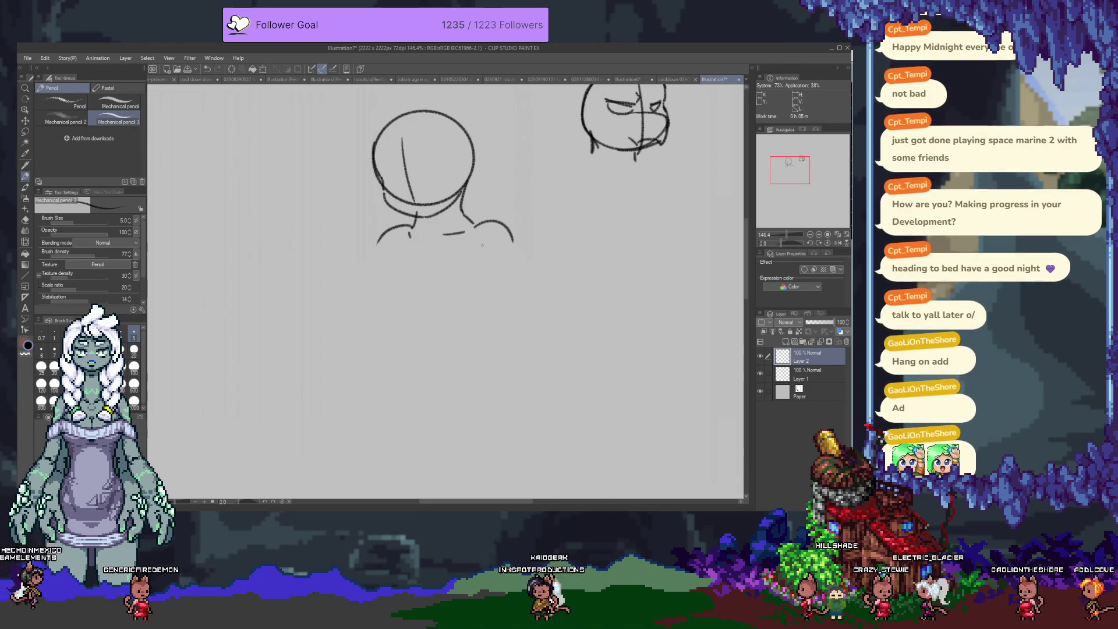
Sketch the shoulder curves and extend a line down the torso's right side, undoing a stray stroke.
left_click_drag(496, 240, 467, 314)
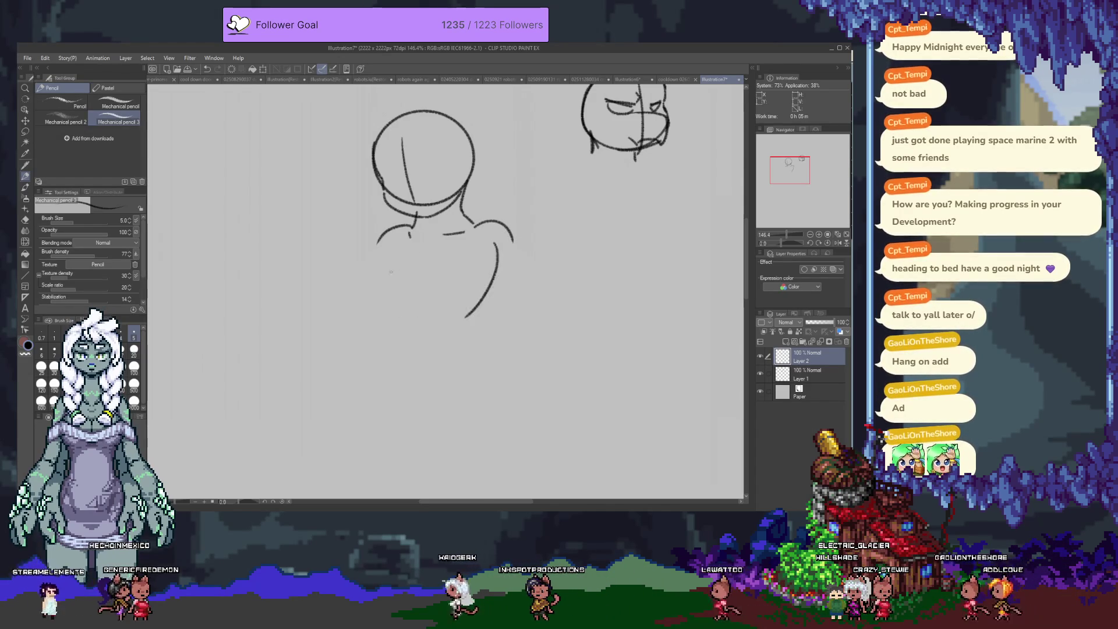
mouse_move(394, 247)
left_mouse_down()
mouse_move(374, 305)
mouse_move(493, 280)
left_mouse_up()
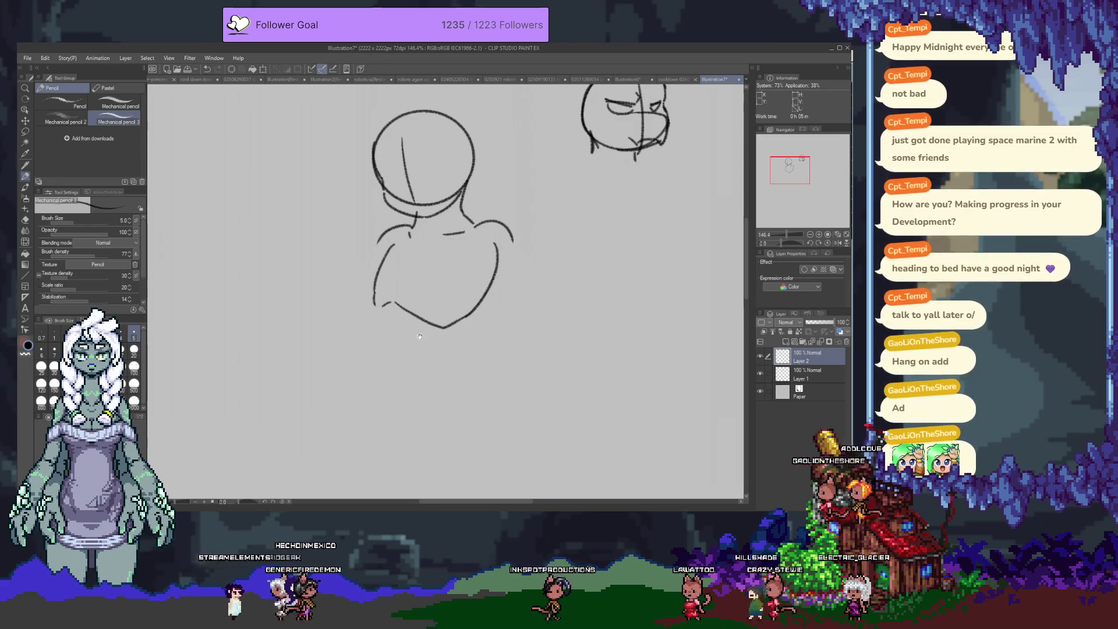
scroll(418, 334, "down", 1)
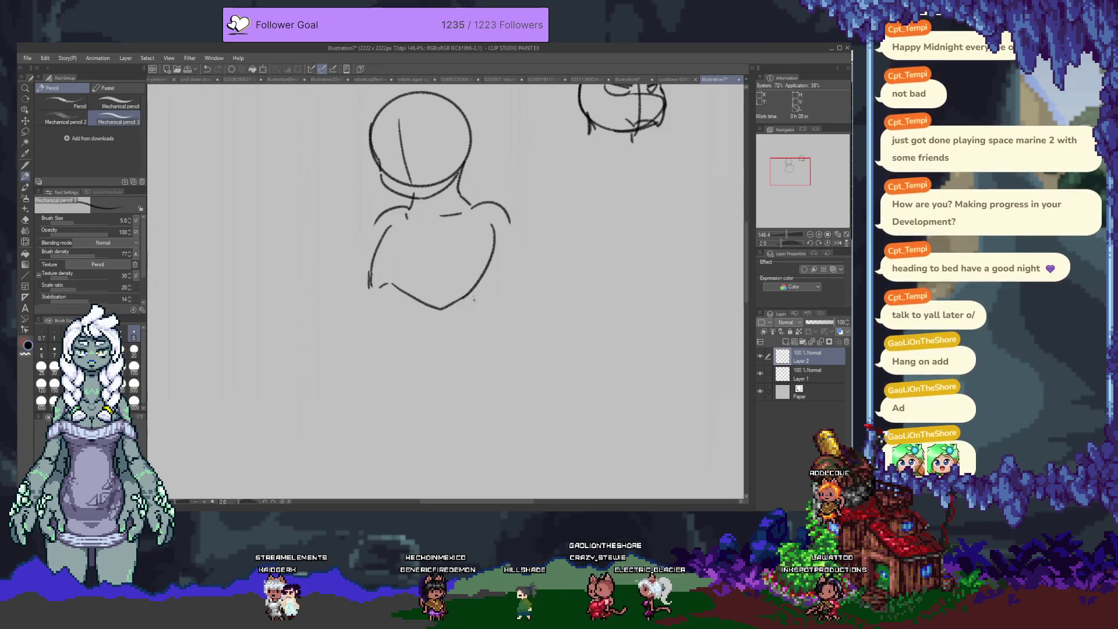
key("ctrl+z")
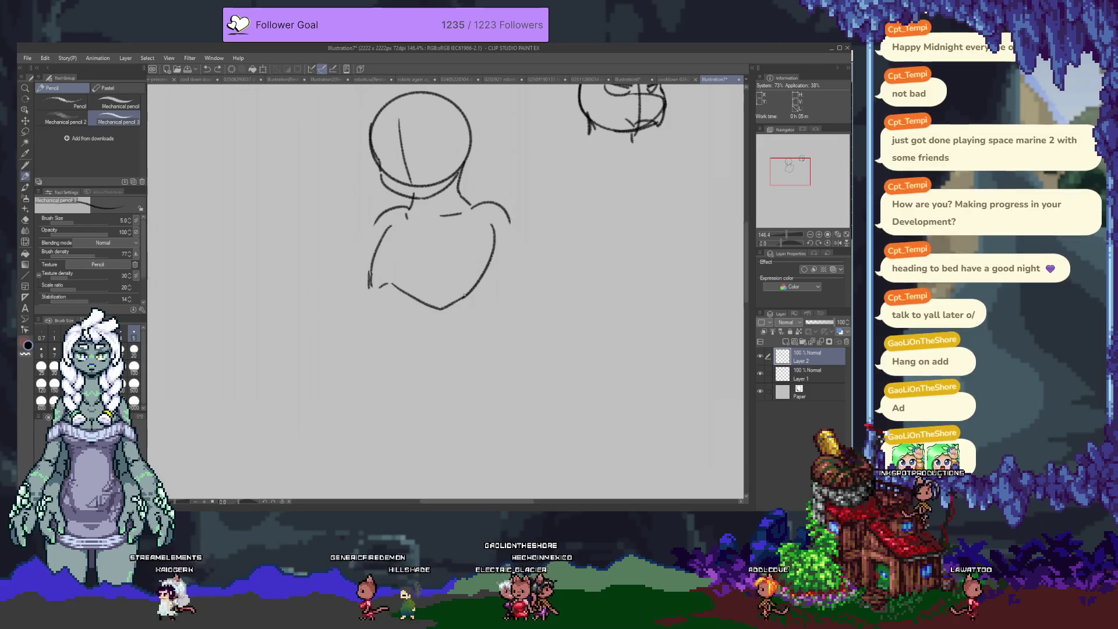
left_click_drag(456, 297, 462, 310)
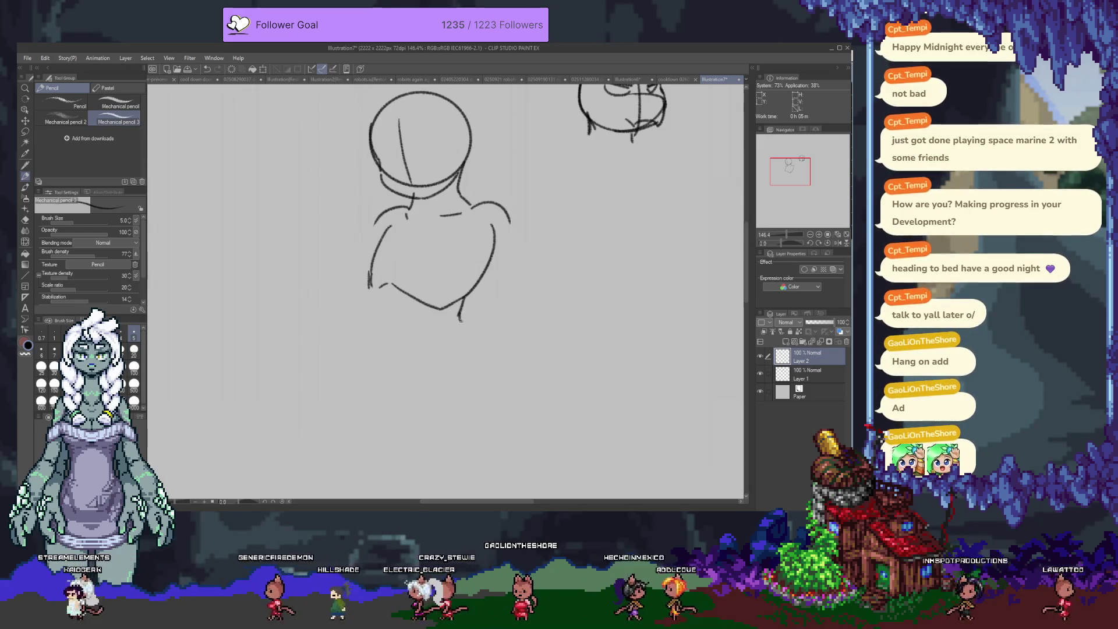
left_click_drag(459, 310, 489, 367)
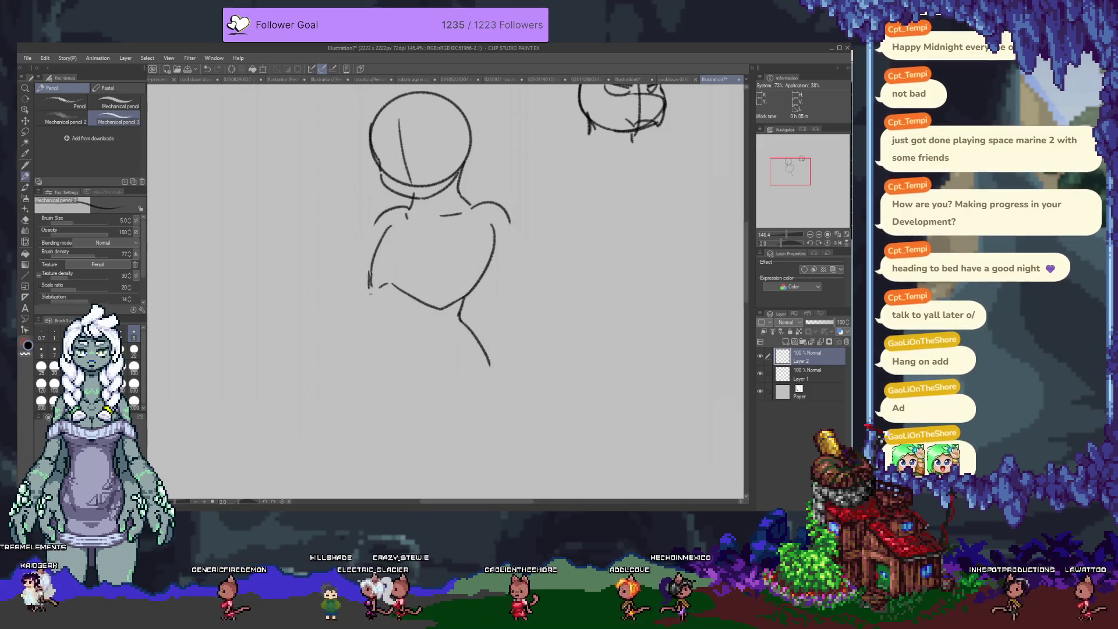
Draw the left hip and lower body curve and the right hip curve, then pan below the hips.
left_click_drag(372, 289, 366, 328)
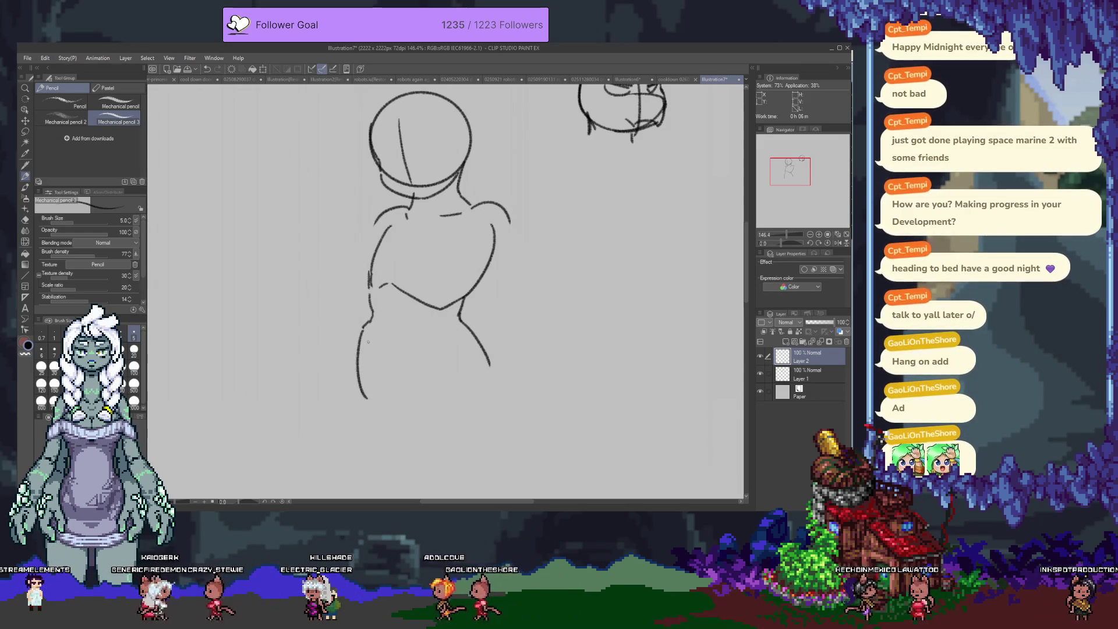
key("ctrl+z")
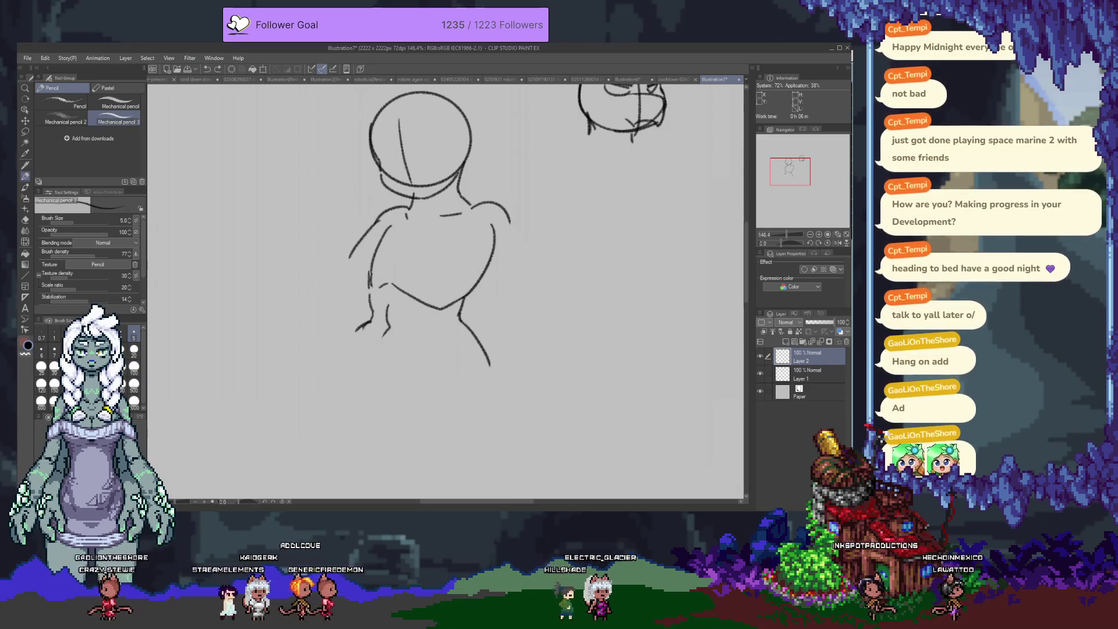
mouse_move(366, 331)
left_mouse_down()
mouse_move(357, 367)
mouse_move(454, 327)
left_mouse_up()
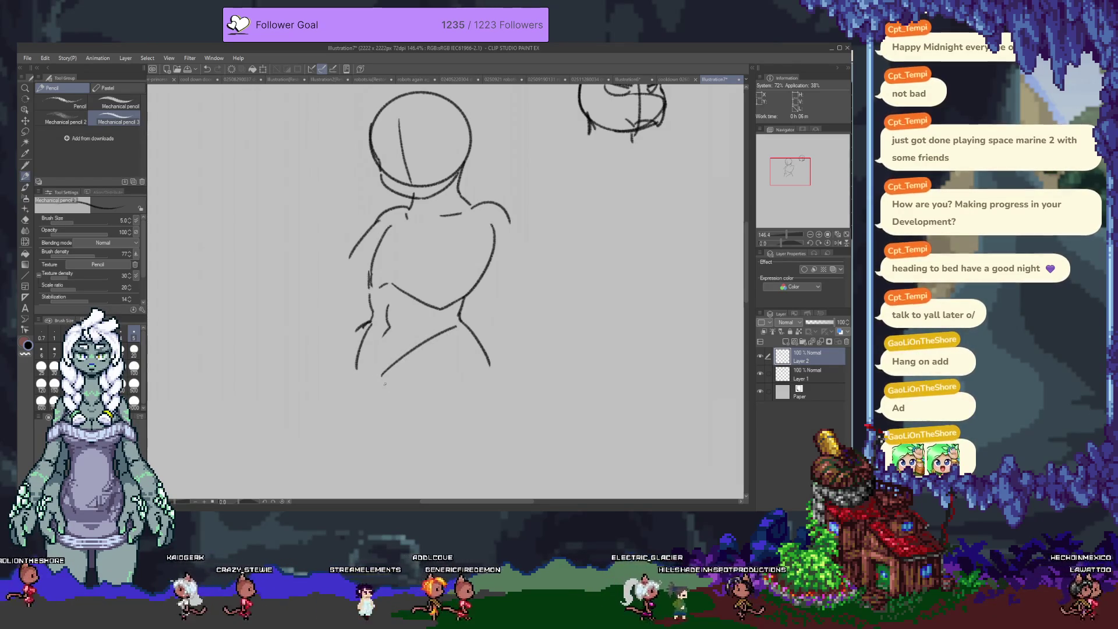
left_click_drag(462, 331, 482, 404)
left_click_drag(437, 350, 462, 279)
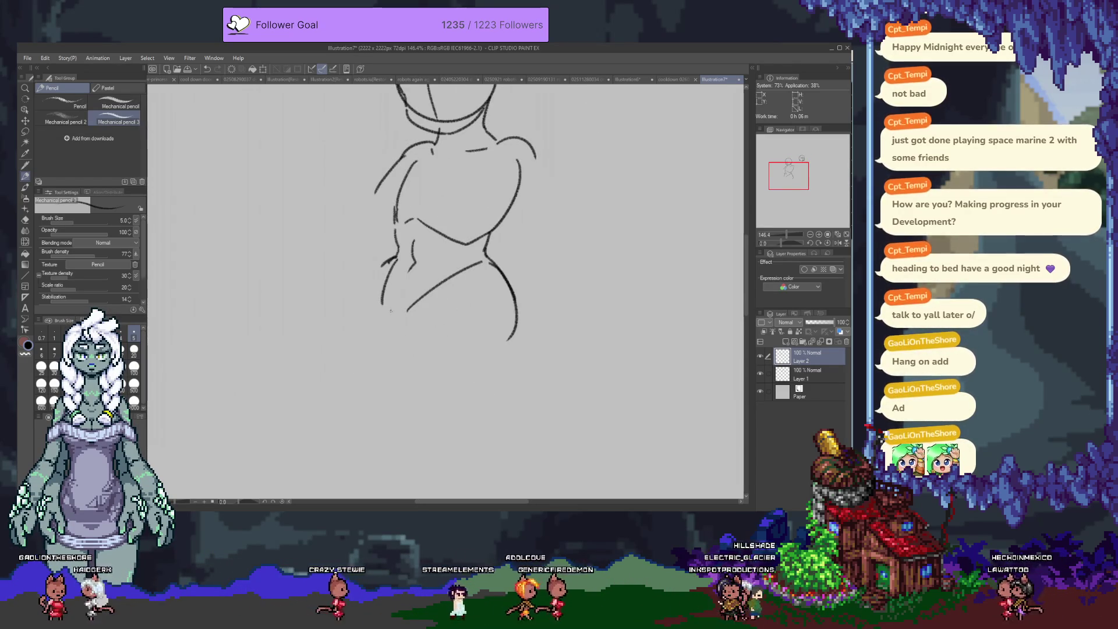
Draw a curve across the bottom of the hips and a left-waist stroke, undoing the elbow lines.
left_click_drag(382, 304, 391, 322)
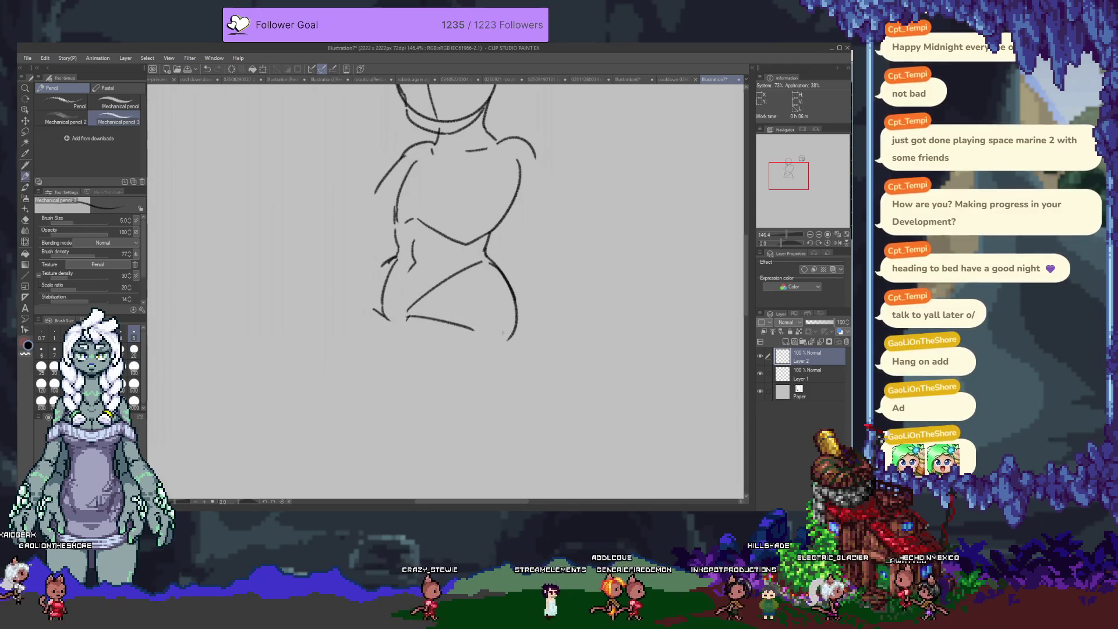
mouse_move(408, 313)
left_mouse_down()
mouse_move(498, 341)
mouse_move(428, 428)
left_mouse_up()
left_click_drag(393, 258, 356, 292)
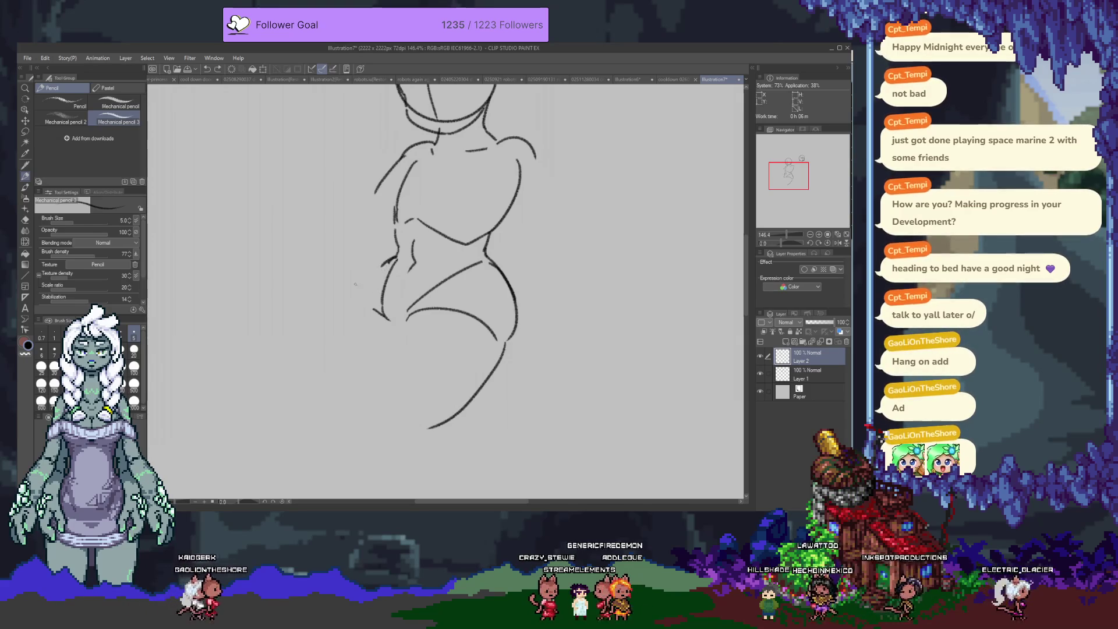
key("ctrl+z")
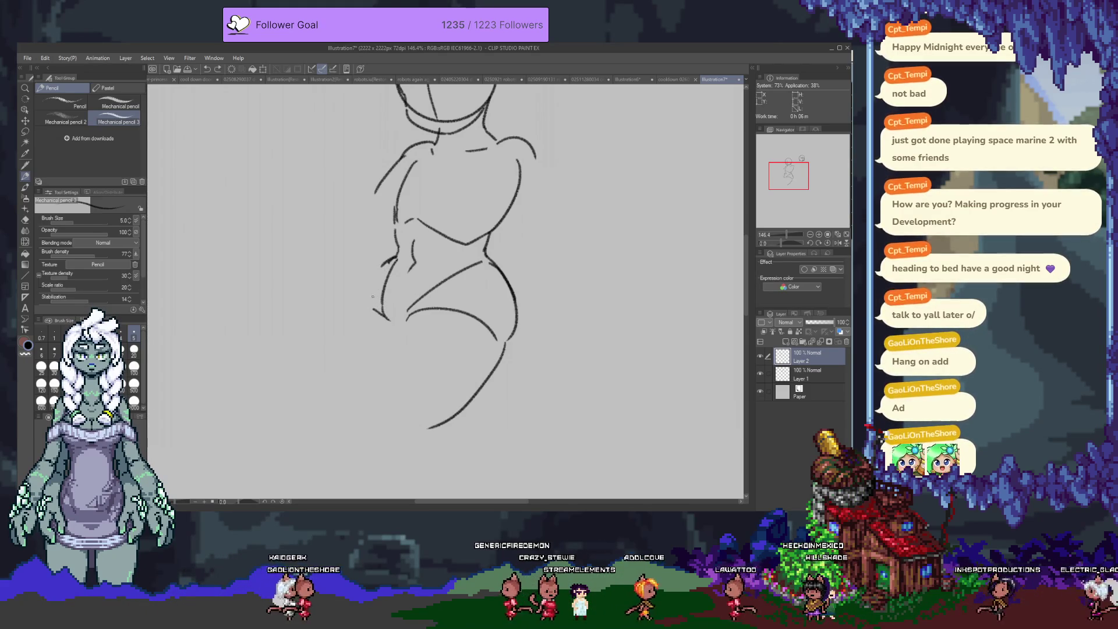
Attempt a long diagonal arm line from the waist, undoing the failed strokes.
left_click_drag(302, 206, 378, 311)
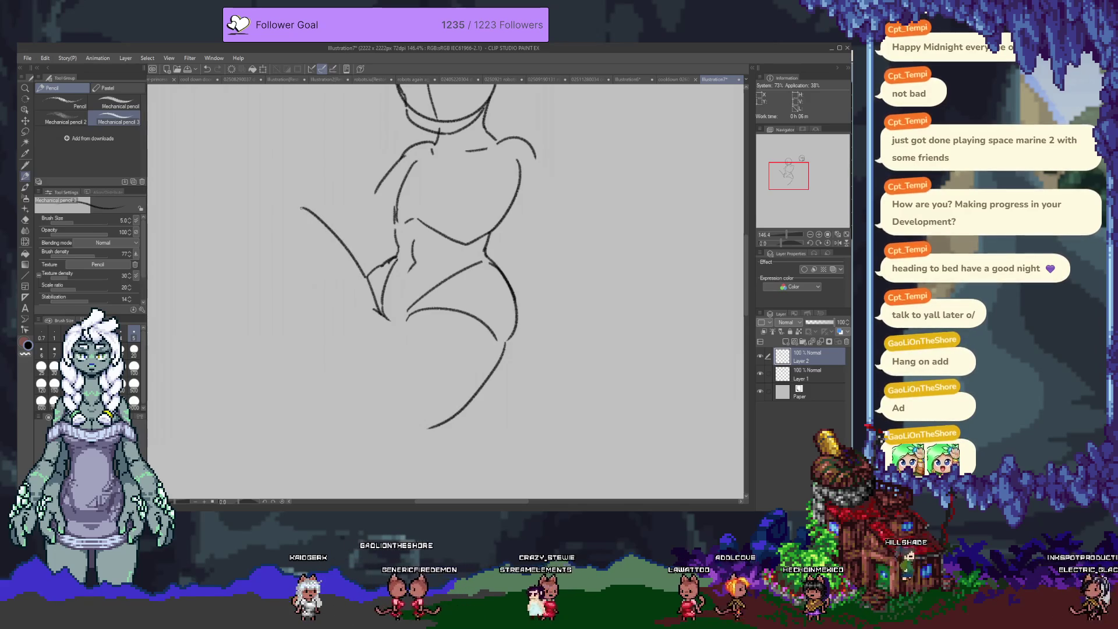
key("ctrl+z")
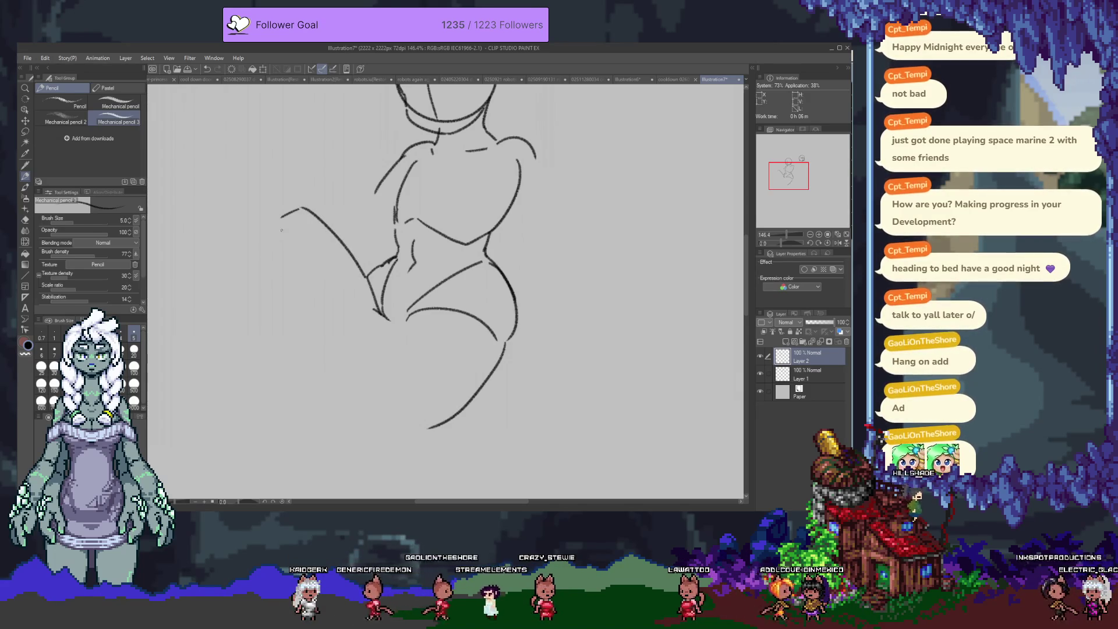
left_click_drag(302, 209, 262, 366)
key("ctrl+z")
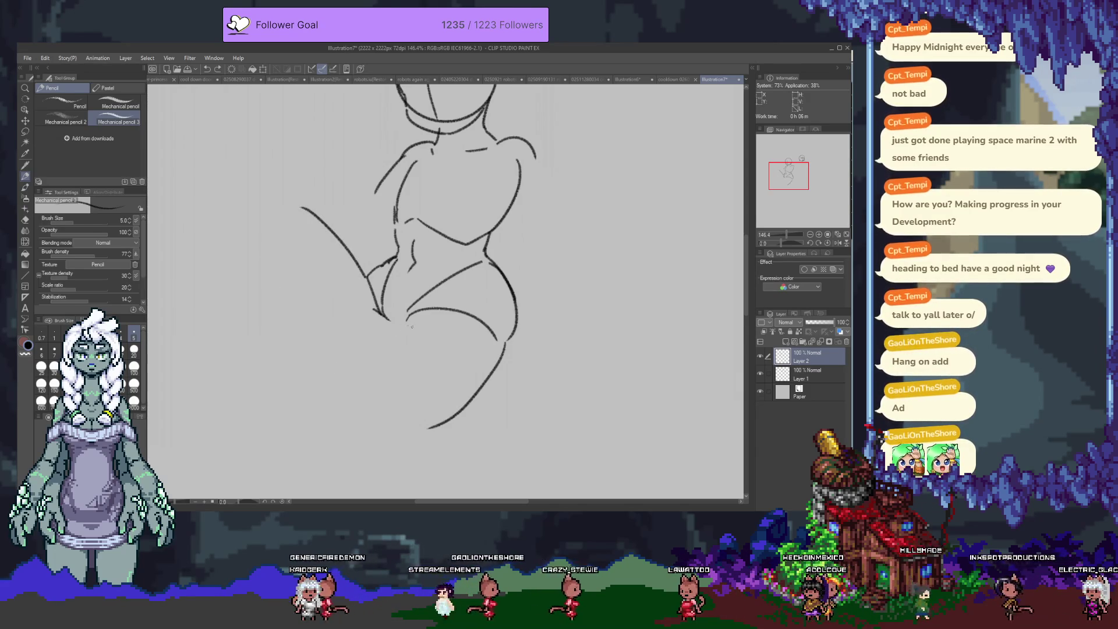
key("ctrl+z")
Erase the lower leg curve and draw the thigh line toward the lower left.
key("e")
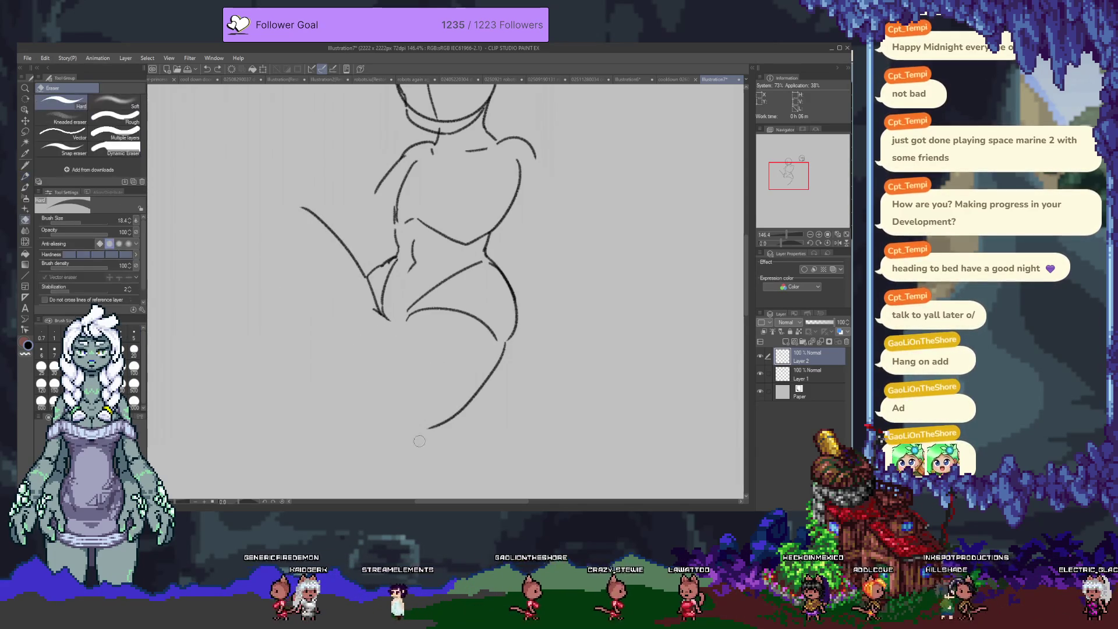
left_click_drag(437, 424, 478, 373)
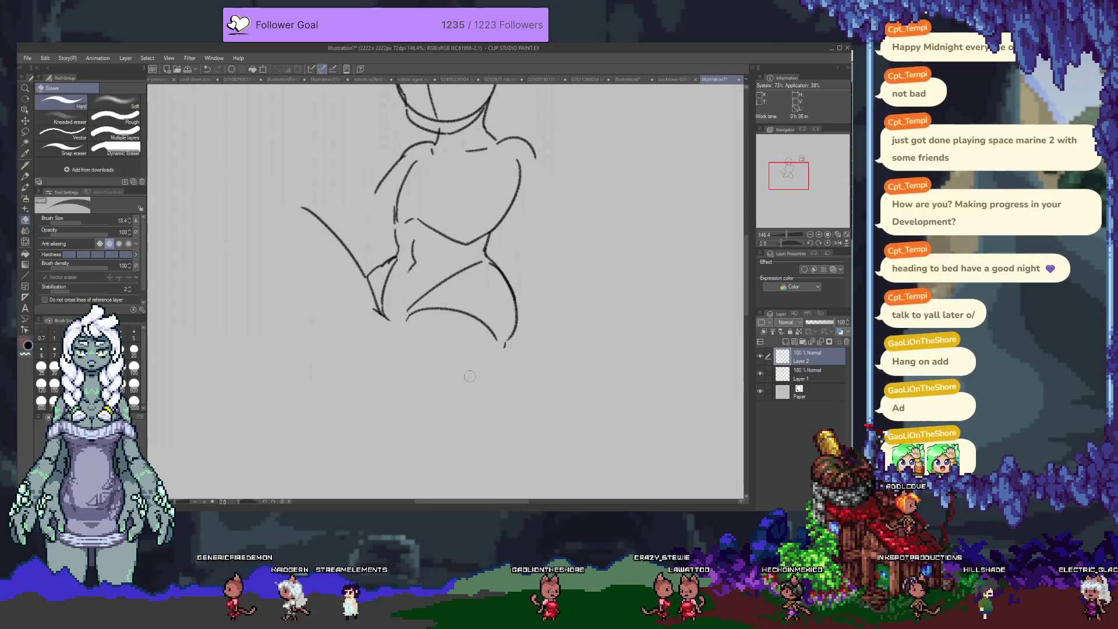
key("p")
left_click_drag(406, 320, 327, 428)
key("ctrl+z")
left_click_drag(384, 324, 322, 385)
Draw the curve under the buttock after two retries and trim its end with the eraser.
left_click_drag(502, 346, 385, 411)
key("ctrl+z")
left_click_drag(498, 349, 376, 430)
key("ctrl+z")
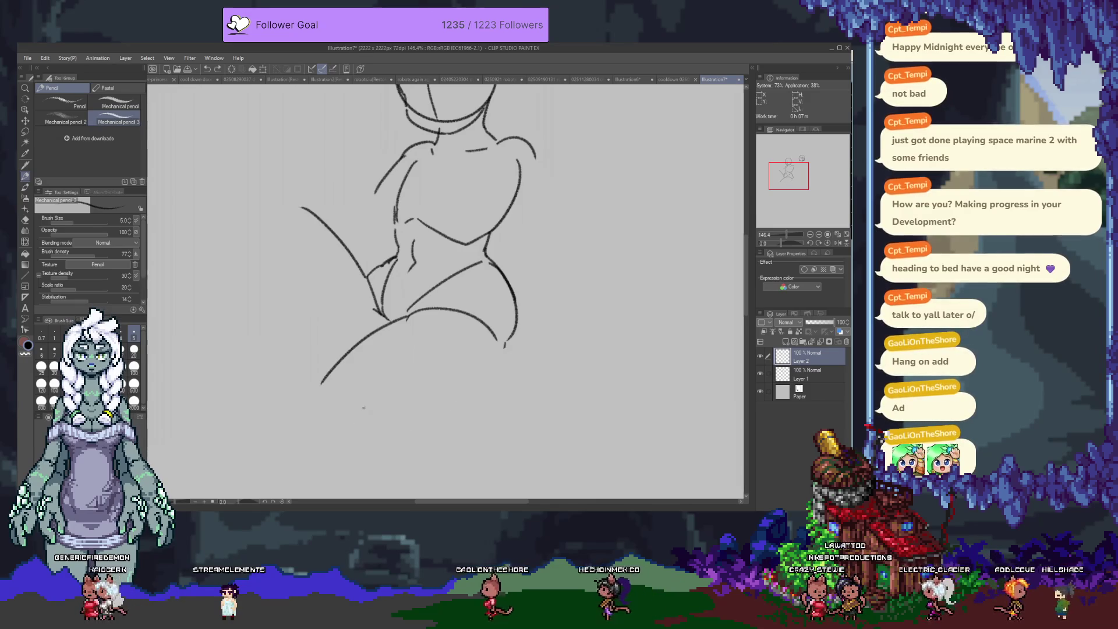
left_click_drag(500, 348, 350, 419)
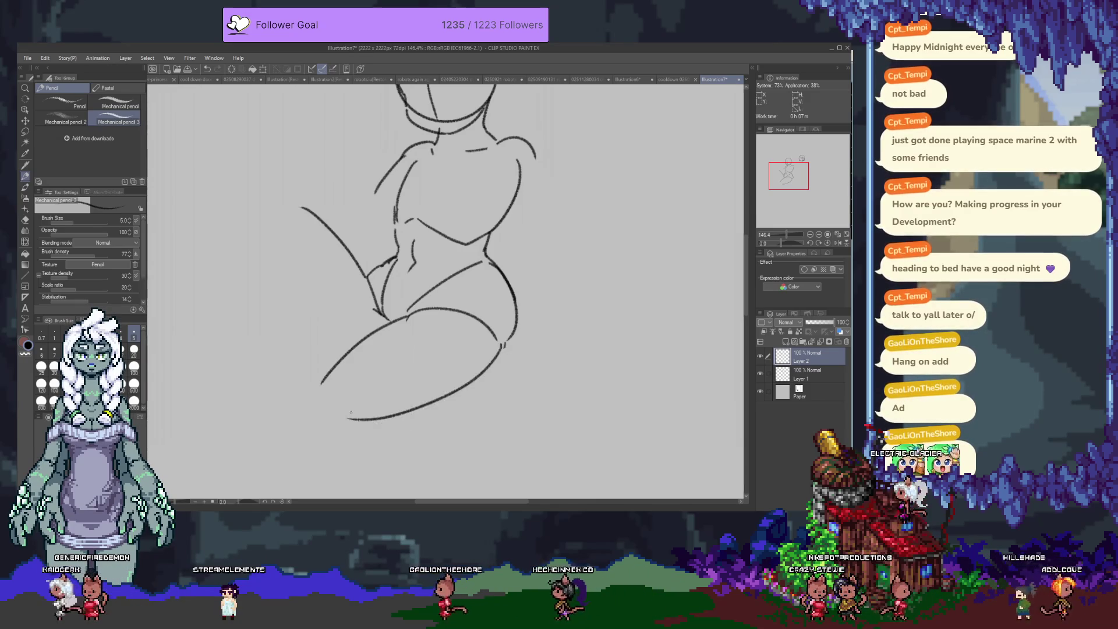
key("e")
left_click(345, 417)
key("p")
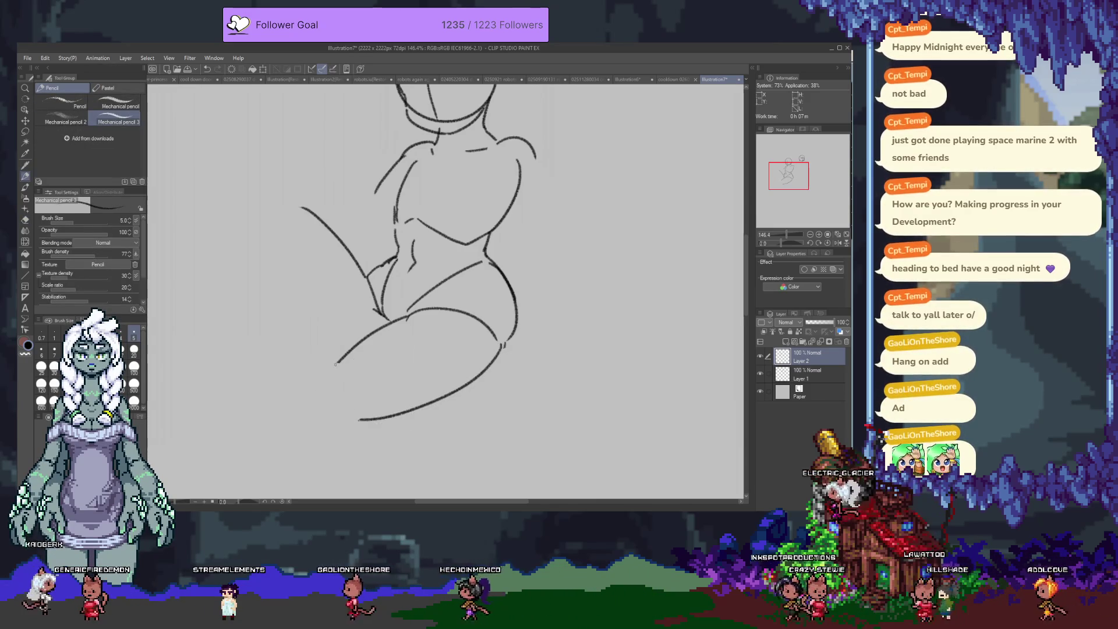
left_click_drag(420, 262, 477, 269)
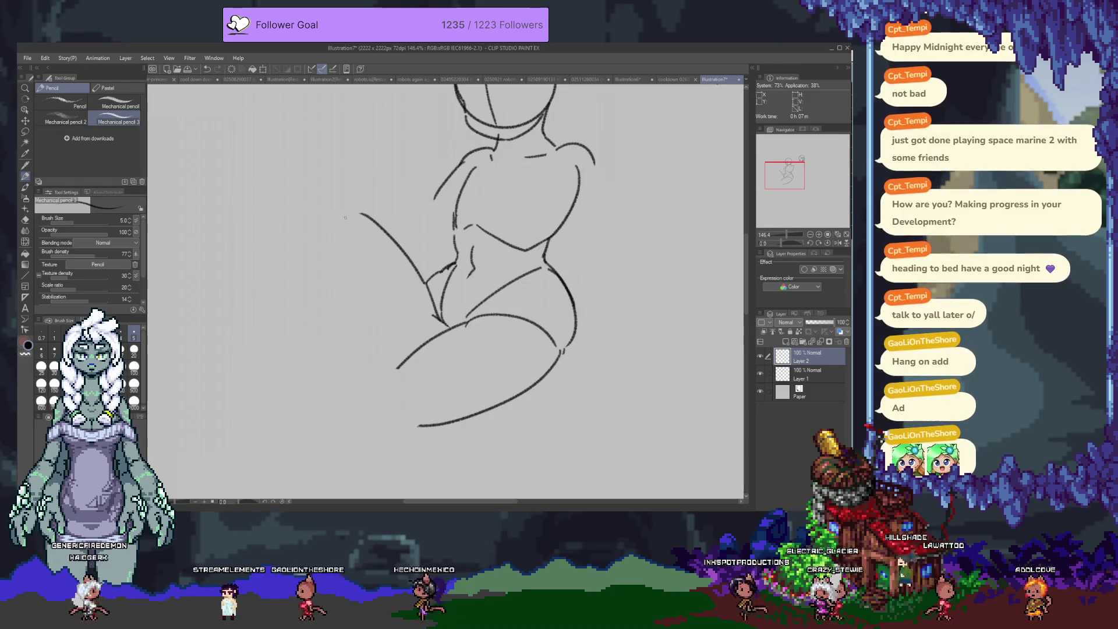
Sketch the raised knee on the left with a curved leg line, retrying strokes with undo.
left_click_drag(358, 218, 412, 314)
key("ctrl+z")
left_click_drag(334, 241, 319, 301)
key("ctrl+z")
left_click_drag(340, 230, 365, 358)
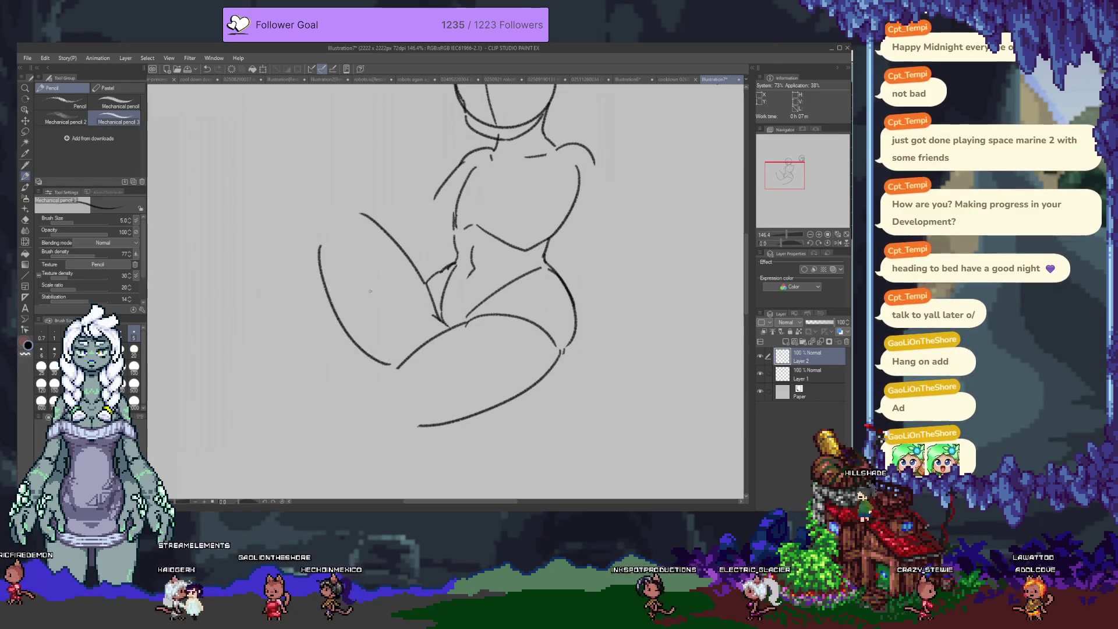
key("ctrl+z")
left_click_drag(335, 261, 360, 369)
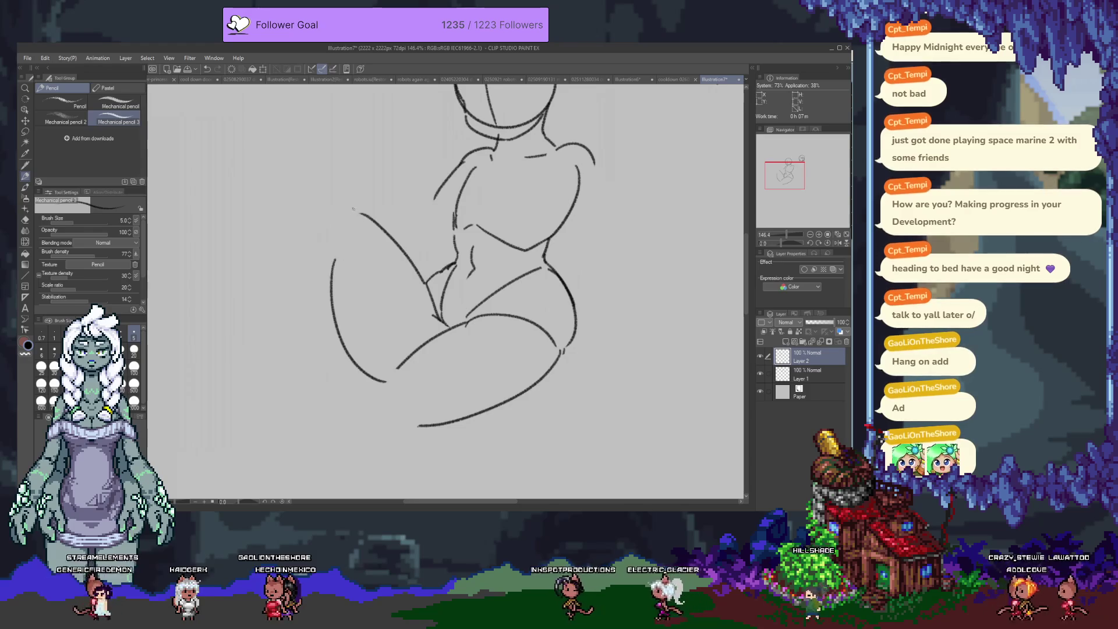
left_click_drag(356, 220, 336, 260)
mouse_move(362, 217)
left_mouse_down()
mouse_move(313, 220)
mouse_move(310, 262)
mouse_move(345, 266)
left_mouse_up()
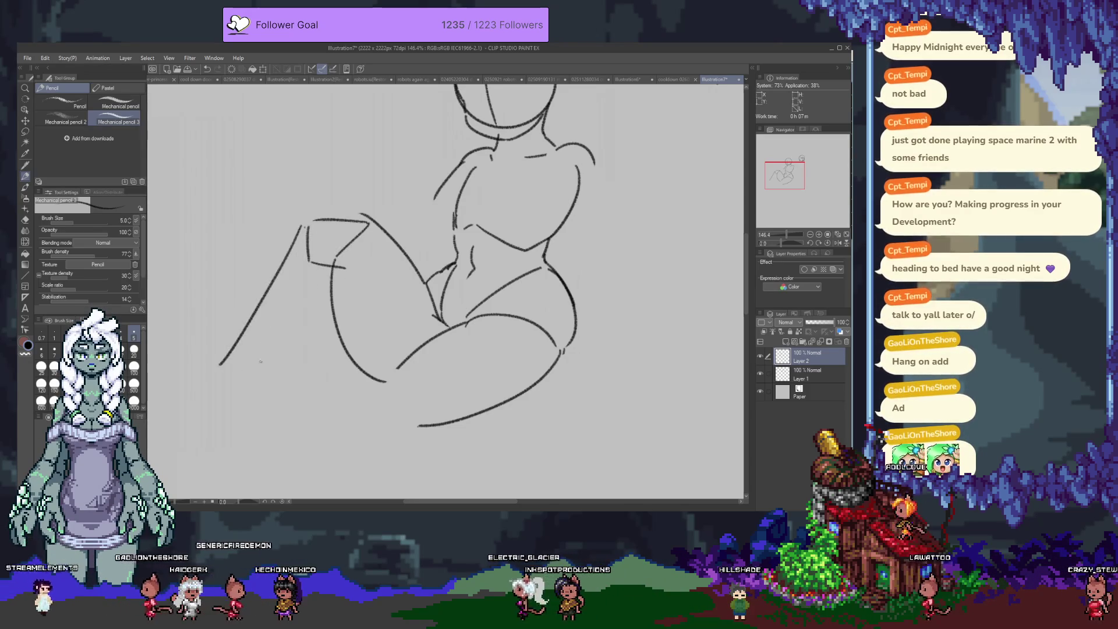
Draw the two long lower-leg lines from the knee and a short stroke near the hip.
left_click_drag(225, 381, 307, 228)
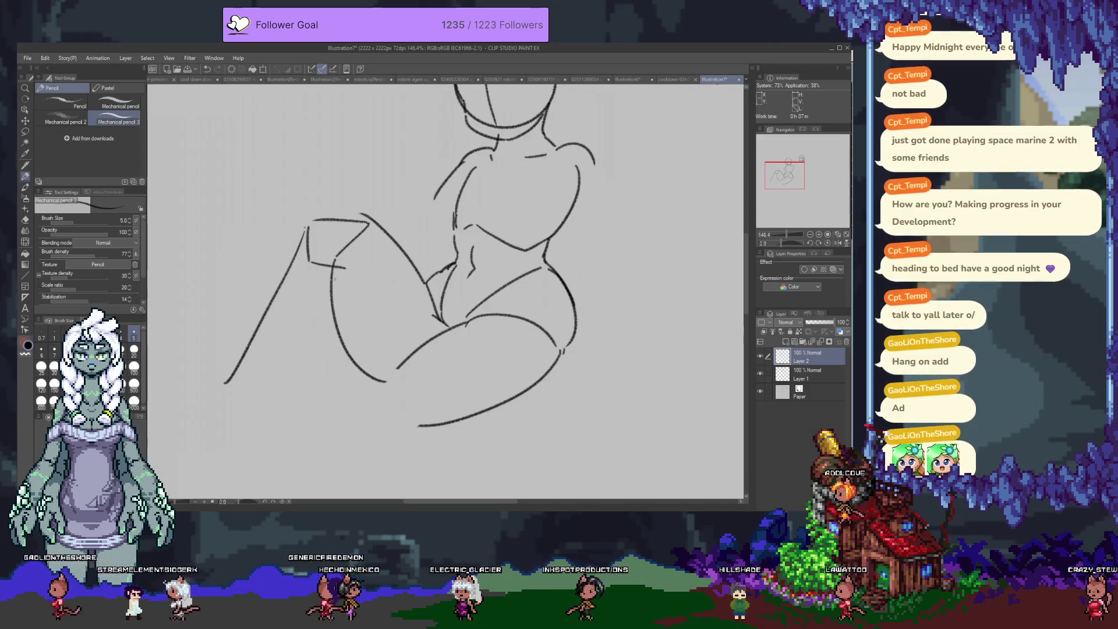
left_click_drag(354, 274, 269, 381)
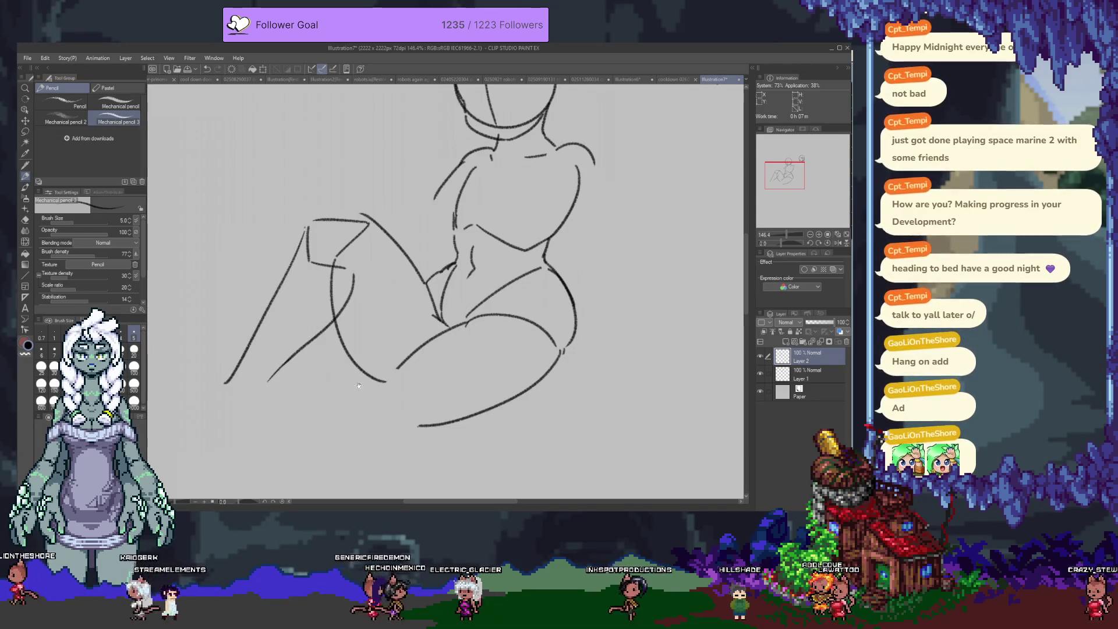
key("space")
left_click_drag(419, 384, 432, 424)
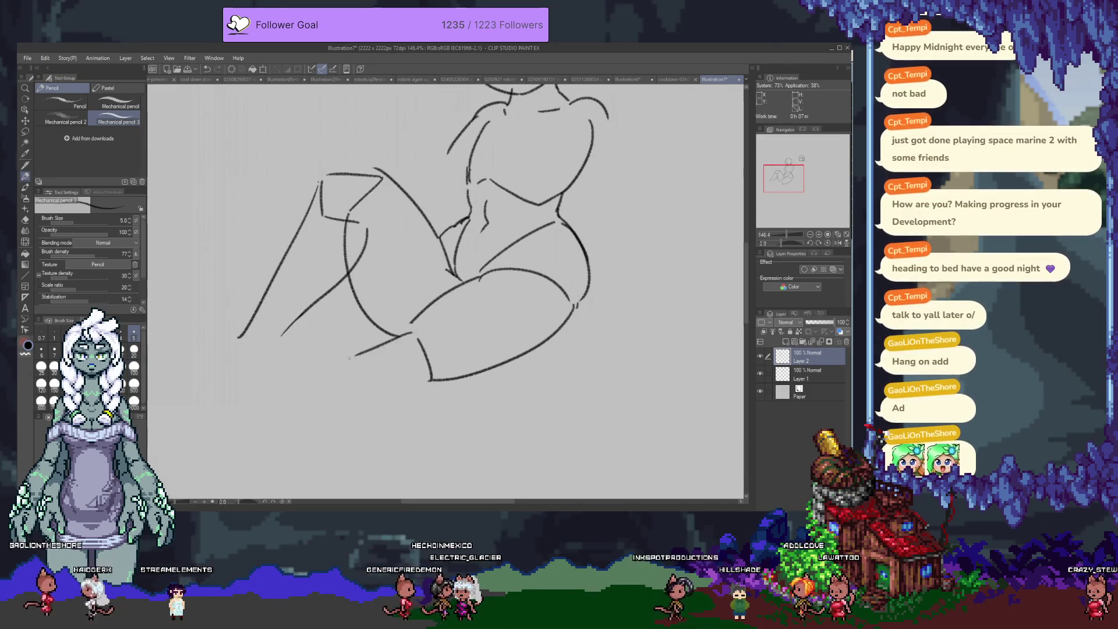
Sketch the foot, settling on a blocky rectangular shape after undone attempts.
left_click_drag(357, 363, 419, 341)
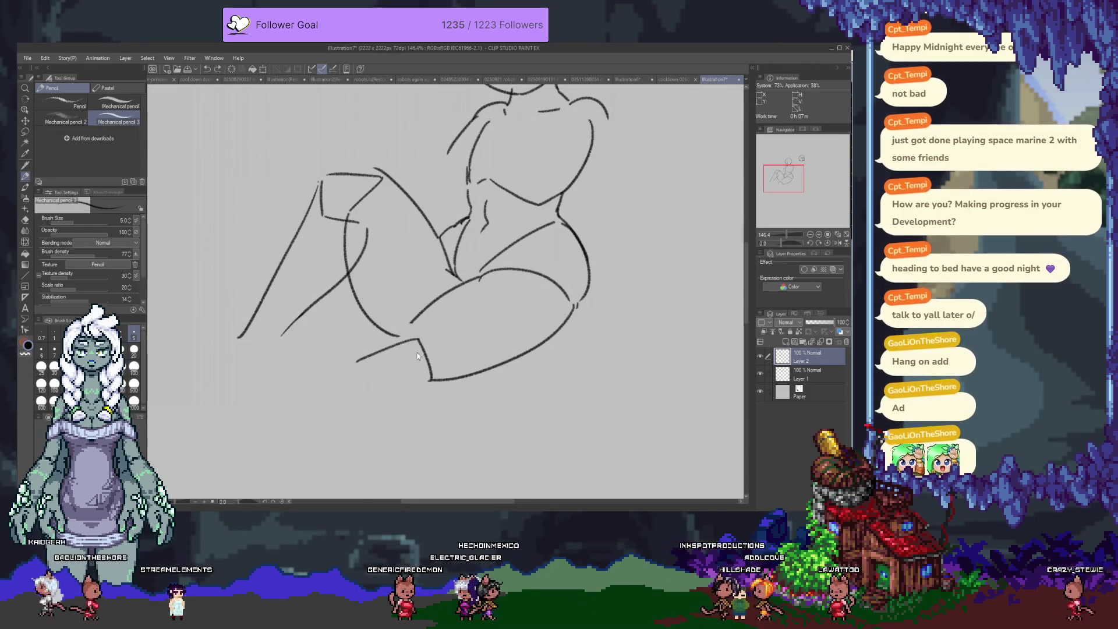
key("ctrl+z")
key("ctrl+z")
mouse_move(419, 340)
left_mouse_down()
mouse_move(378, 374)
mouse_move(426, 380)
left_mouse_up()
left_click_drag(336, 325, 410, 337)
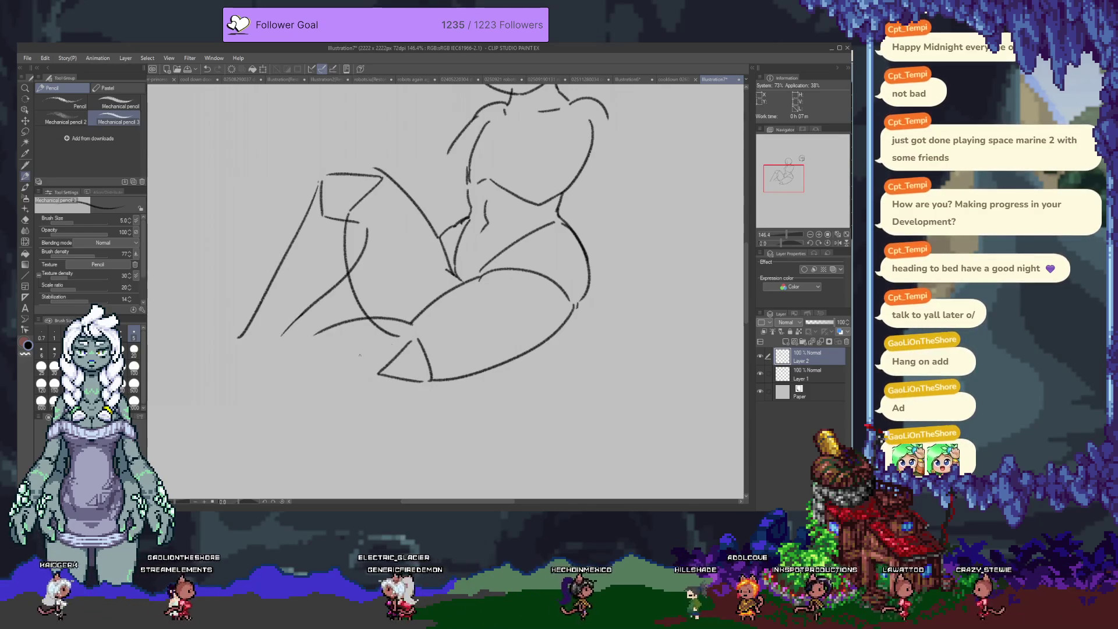
key("ctrl+z")
key("ctrl+z")
key("ctrl+z")
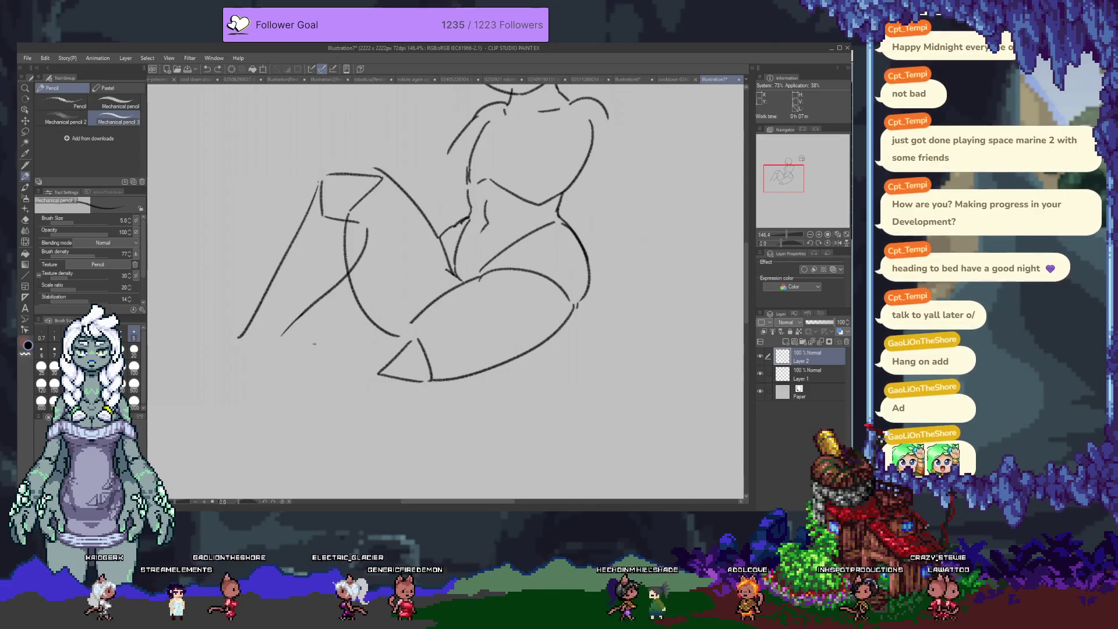
left_click_drag(381, 354, 381, 374)
mouse_move(419, 341)
left_mouse_down()
mouse_move(371, 349)
mouse_move(375, 386)
mouse_move(433, 382)
left_mouse_up()
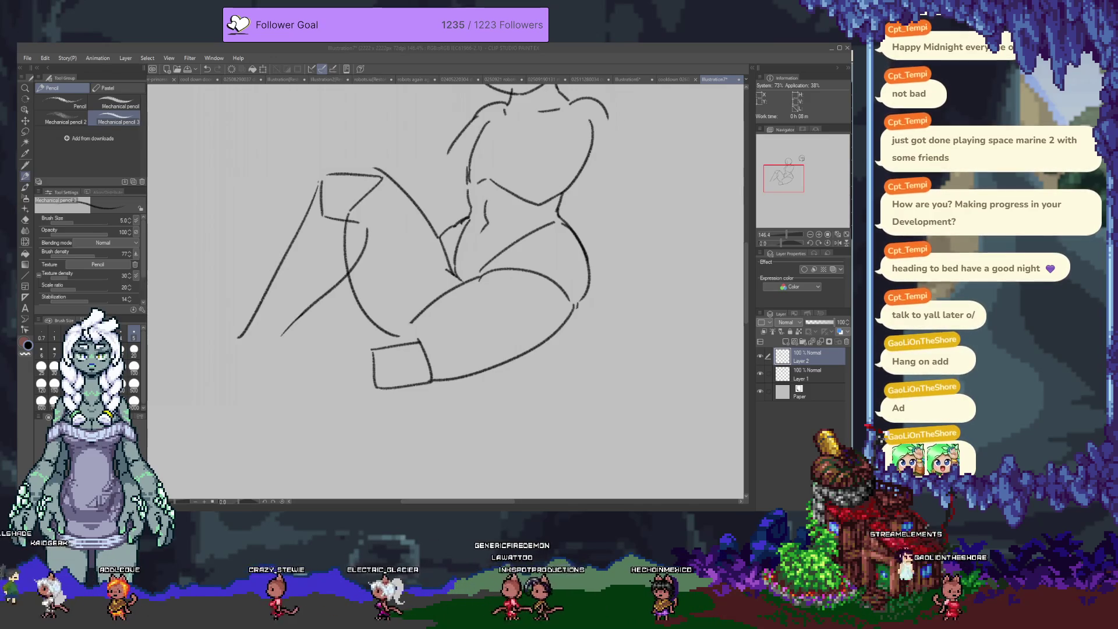
Add a small mark near the leg's end and erase the stray mark.
left_click(383, 42)
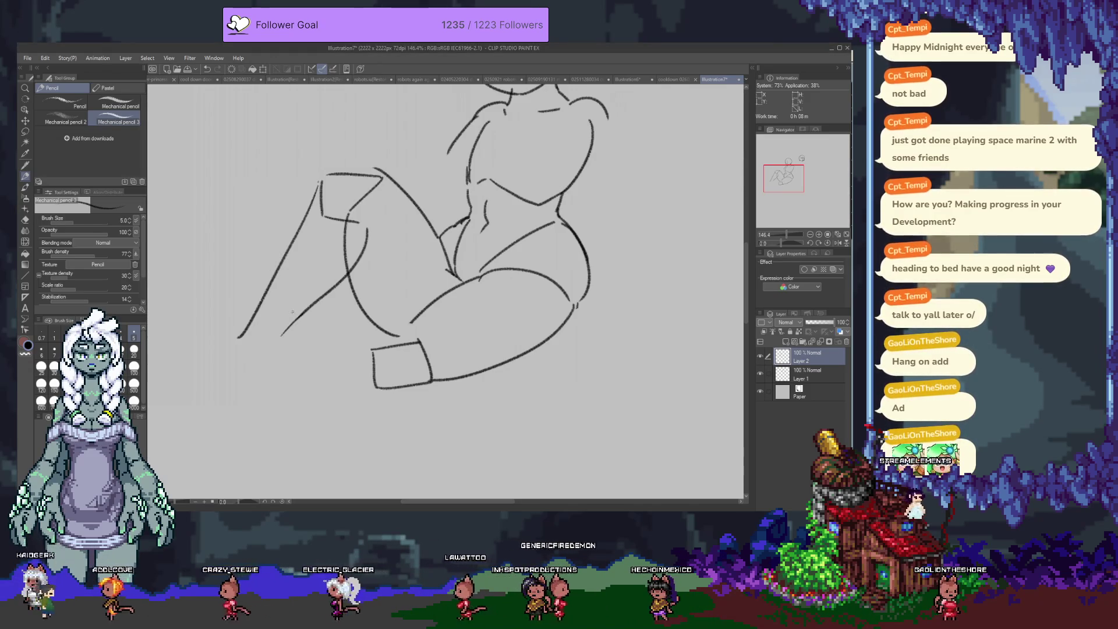
left_click_drag(237, 339, 235, 346)
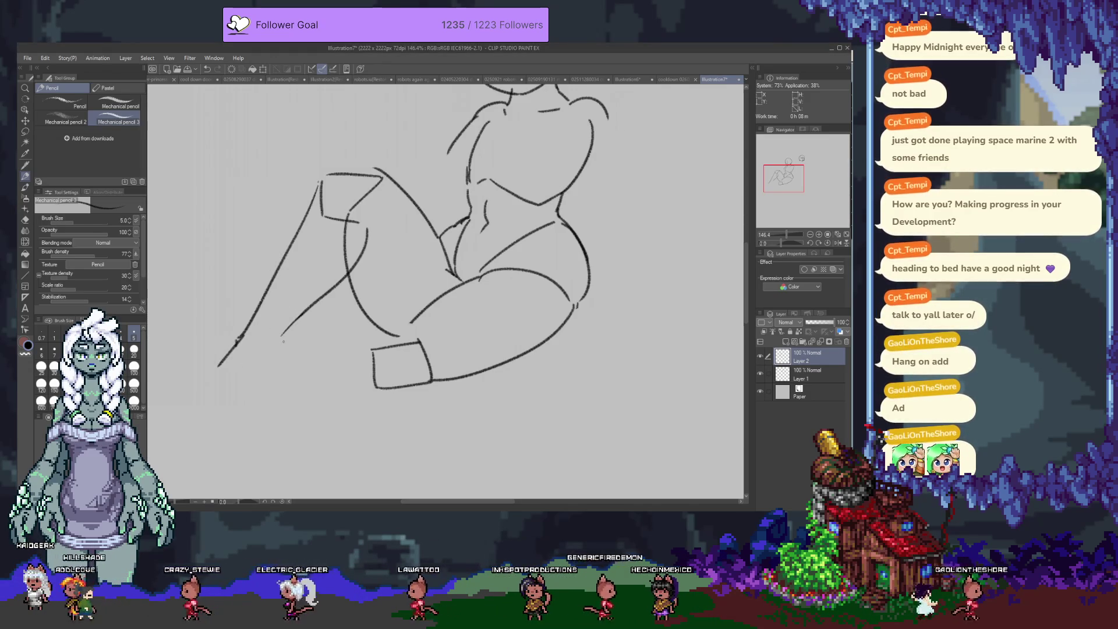
key("e")
left_click(236, 344)
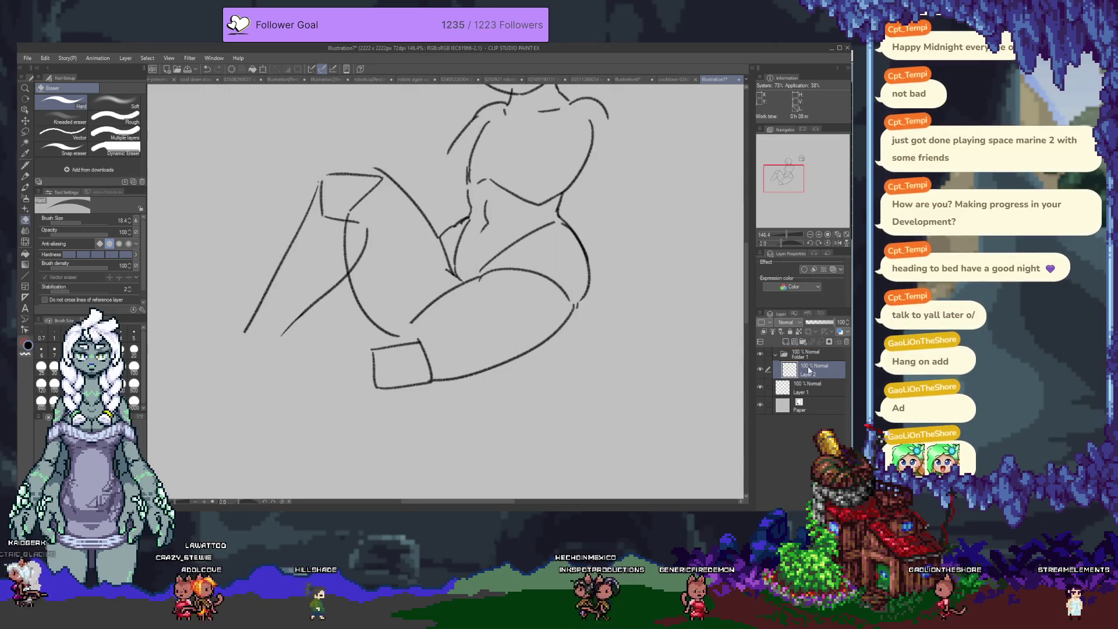
Duplicate the sketch layer, hide the original, and erase the boxy foot edge and stray hip stroke.
key("ctrl+j")
left_click(759, 388)
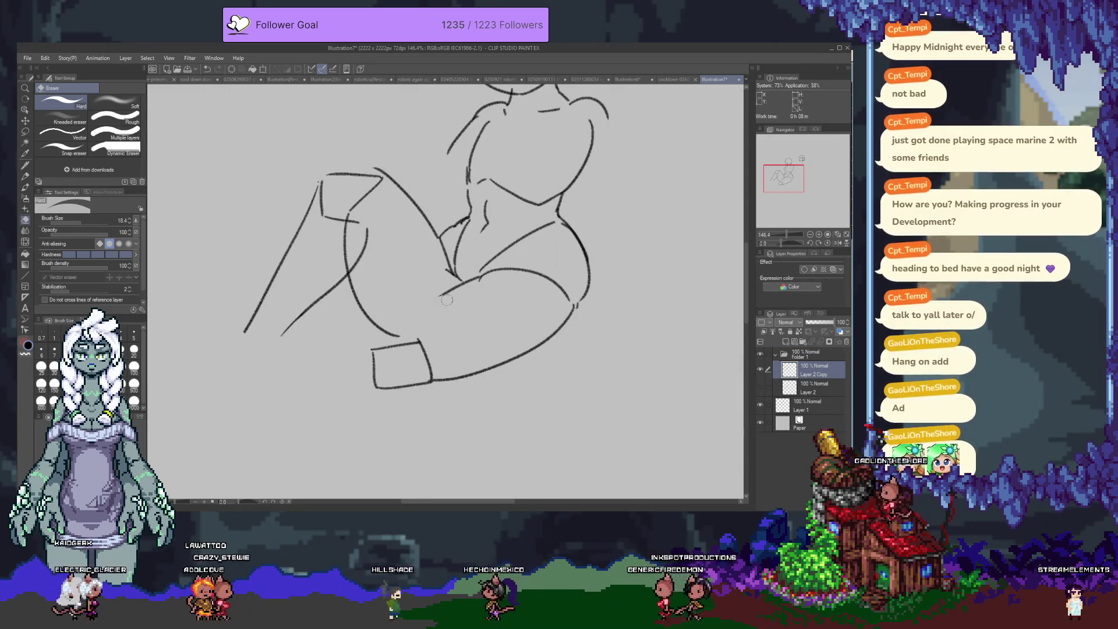
mouse_move(375, 345)
left_mouse_down()
mouse_move(424, 340)
mouse_move(398, 385)
mouse_move(492, 368)
left_mouse_up()
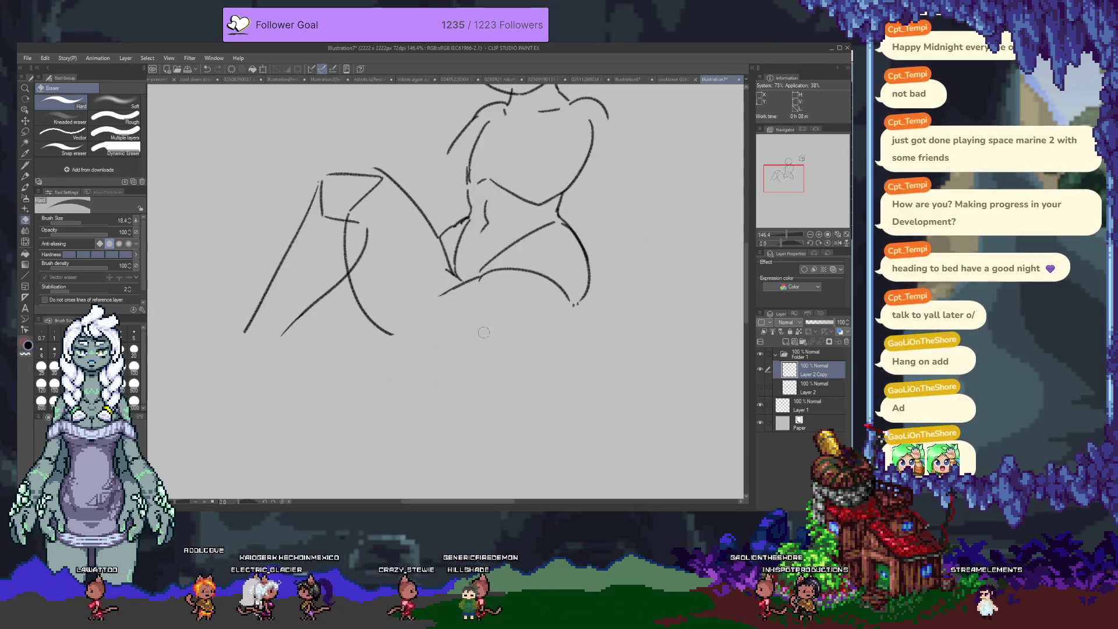
left_click_drag(468, 283, 476, 286)
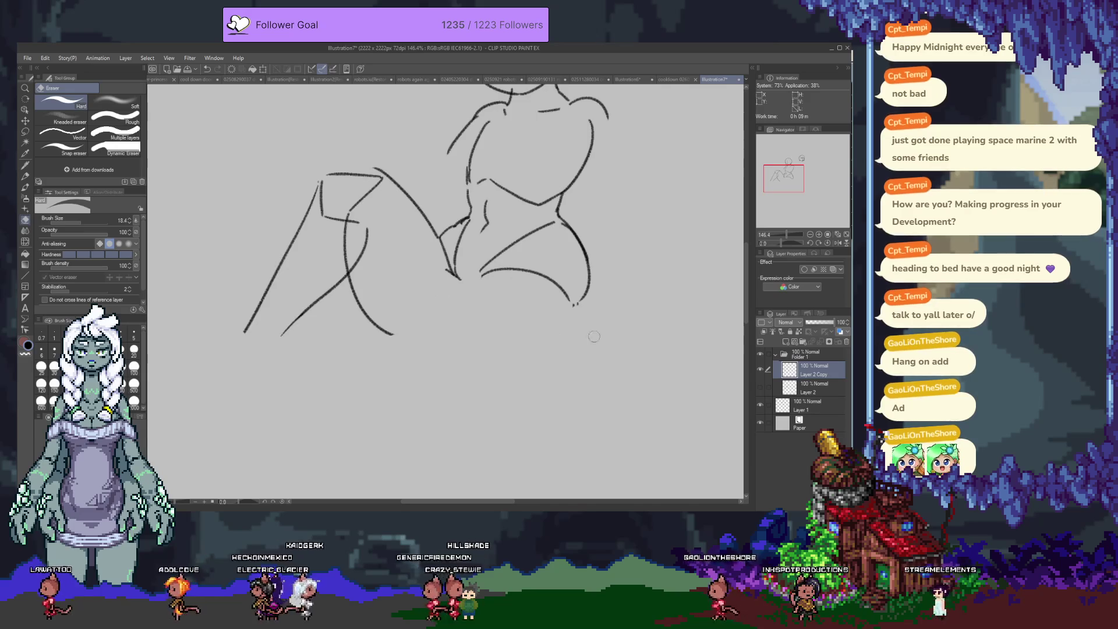
Draw a rounded thigh curve, a knee stroke, a long curve under the legs, and extend the left leg line.
key("p")
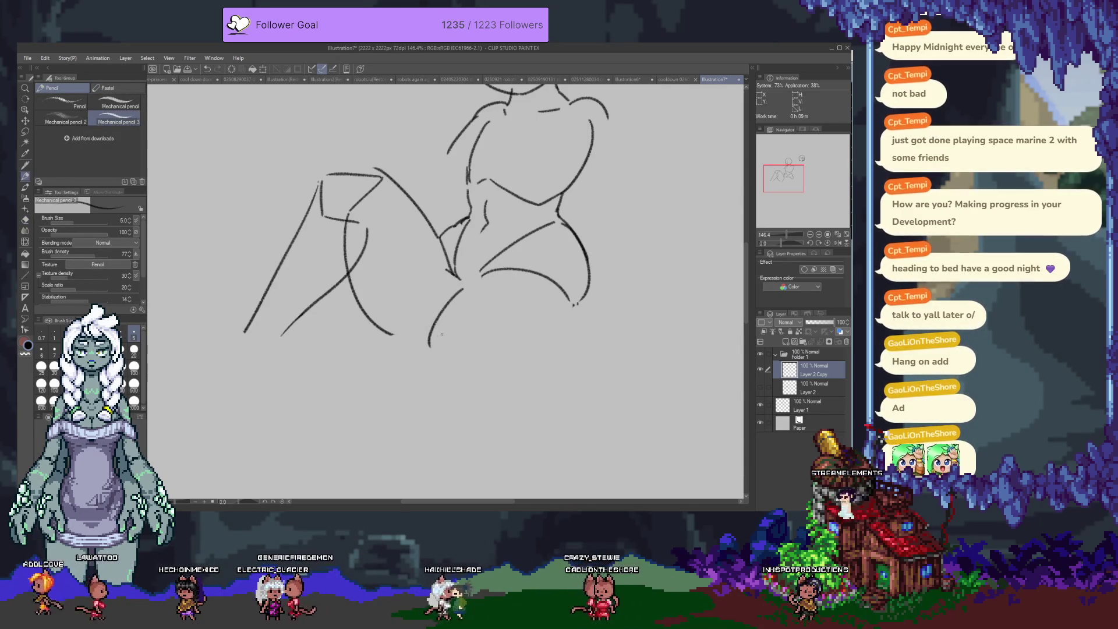
left_click_drag(470, 286, 535, 345)
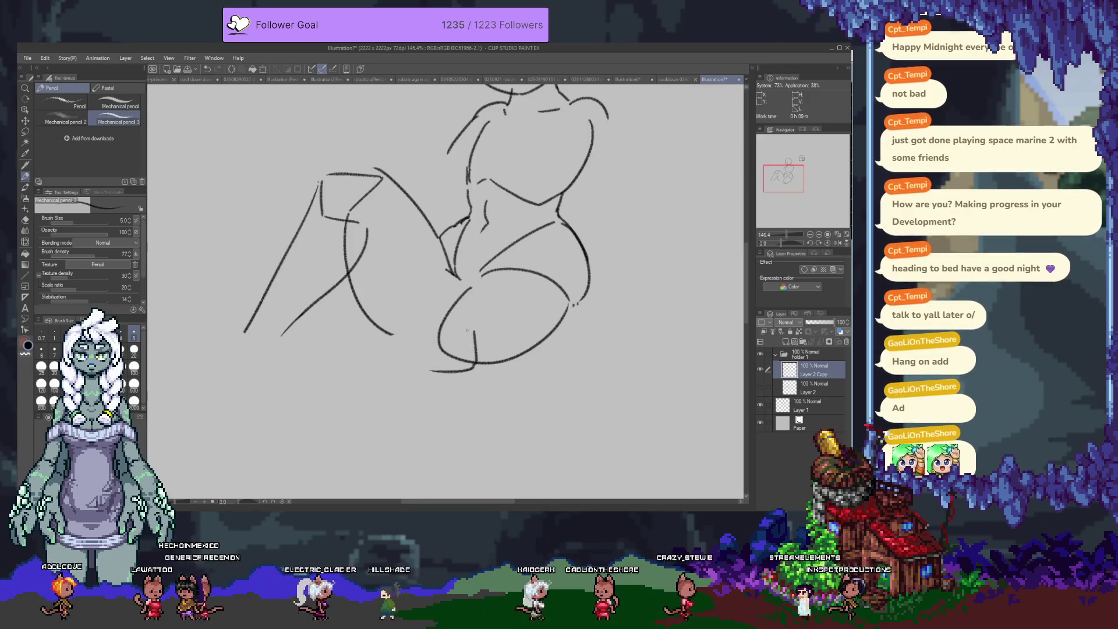
mouse_move(426, 348)
left_mouse_down()
mouse_move(475, 330)
mouse_move(444, 320)
left_mouse_up()
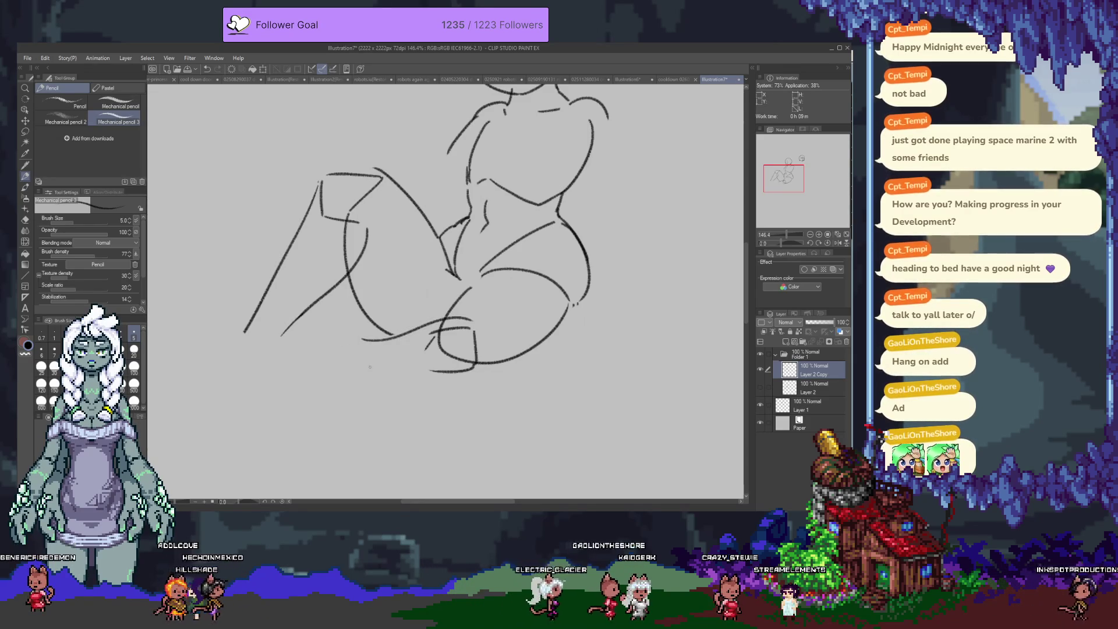
left_click_drag(375, 381, 511, 365)
key("e")
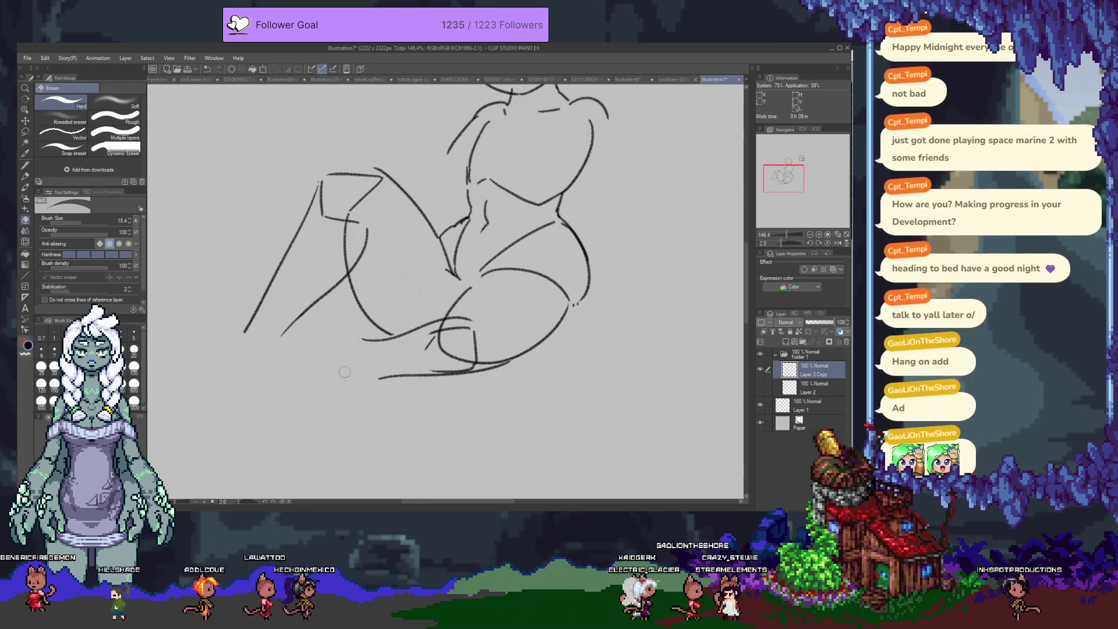
key("p")
left_click_drag(247, 336, 225, 358)
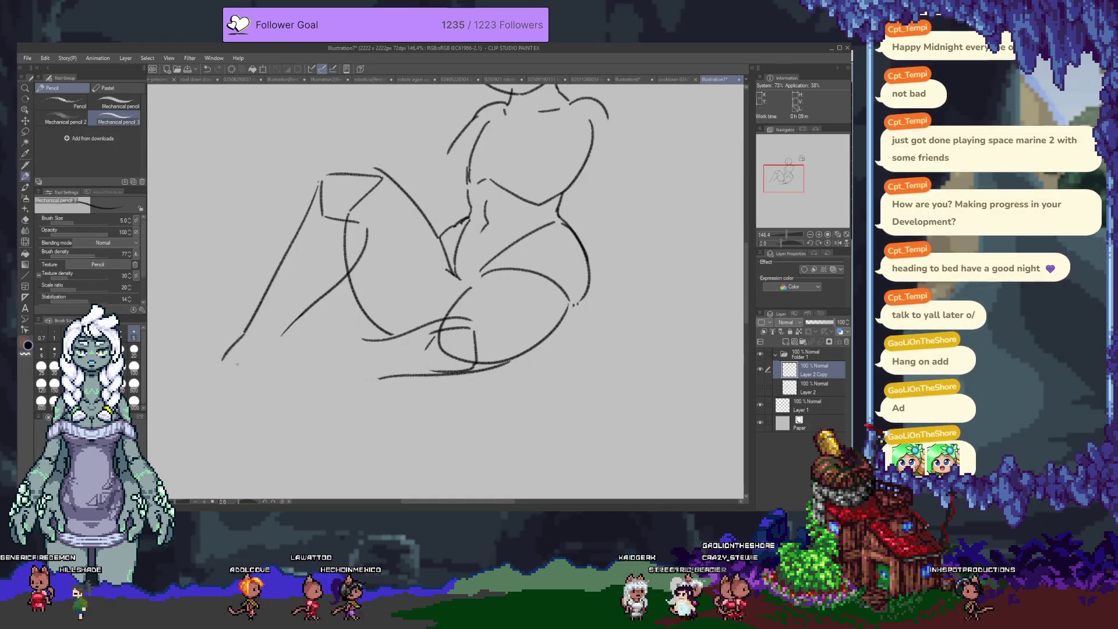
scroll(446, 288, "down", 1)
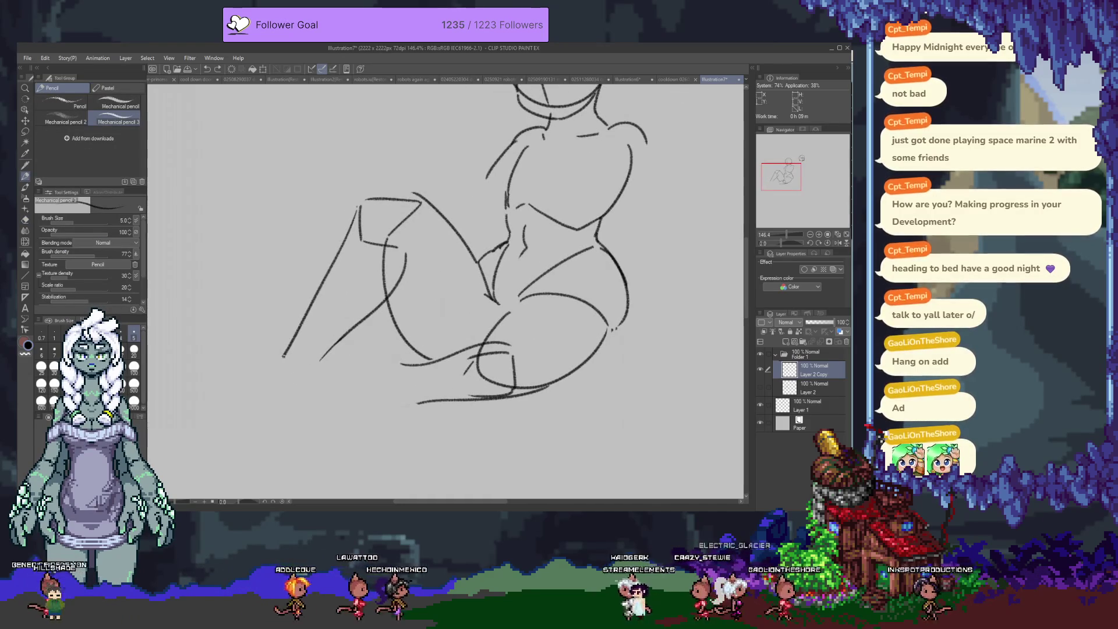
Erase the left leg's two diagonal lines and draw a new shin line with a lower-leg stroke.
key("e")
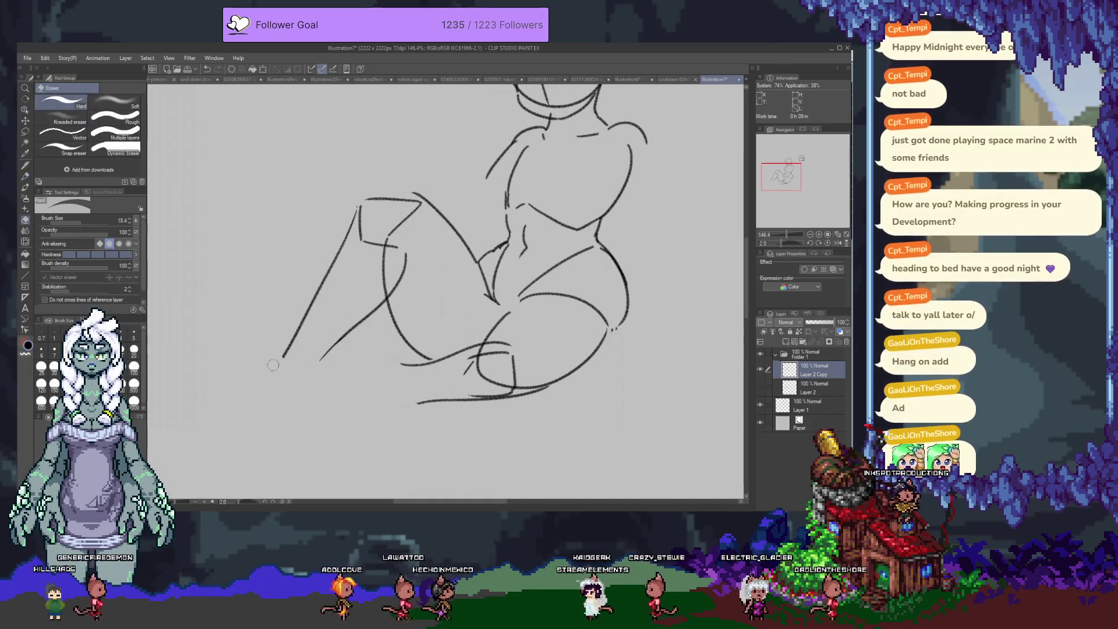
left_click_drag(351, 234, 330, 326)
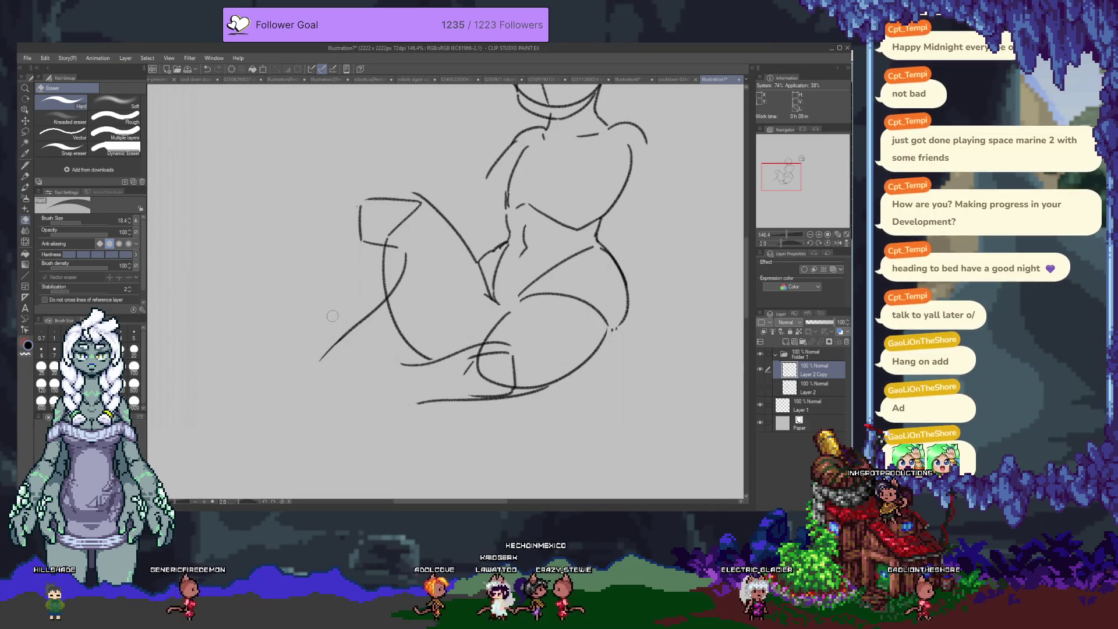
left_click_drag(319, 358, 384, 280)
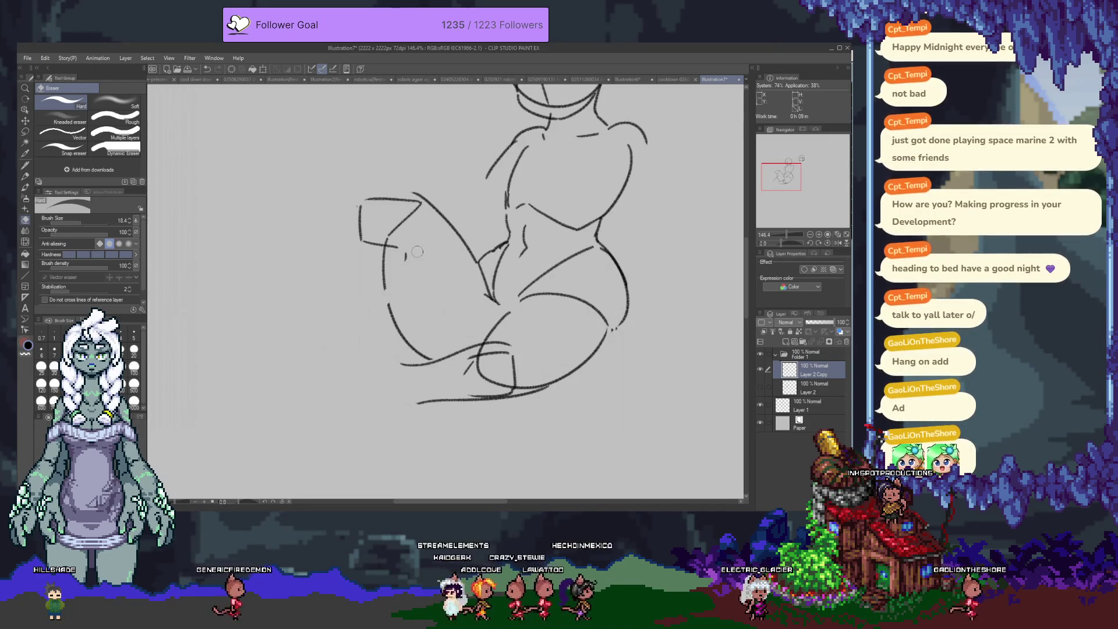
key("p")
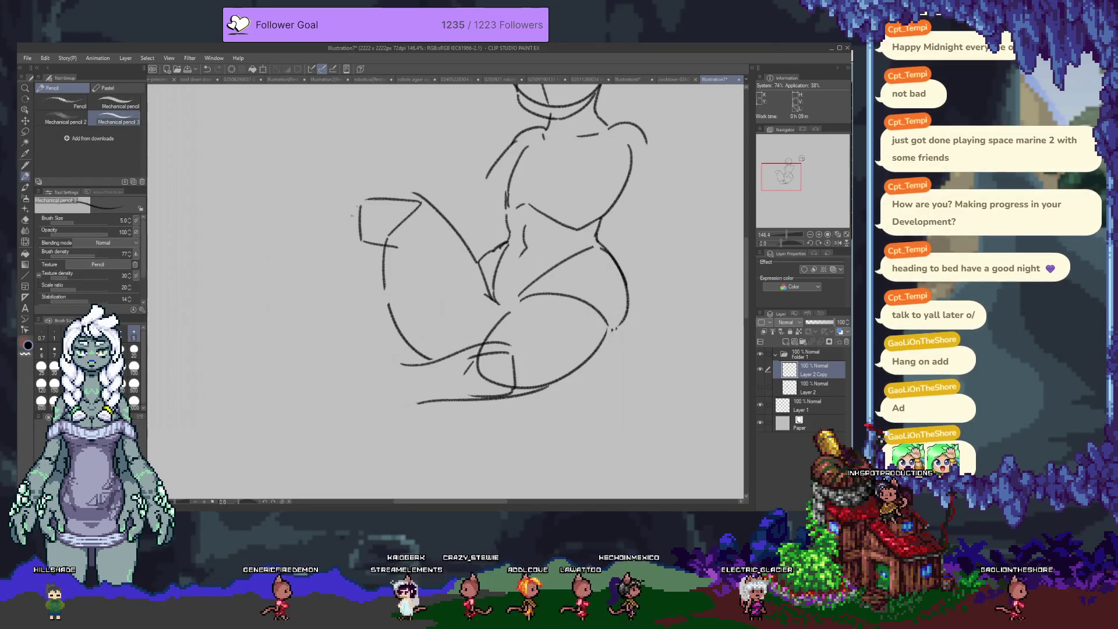
left_click_drag(358, 207, 281, 310)
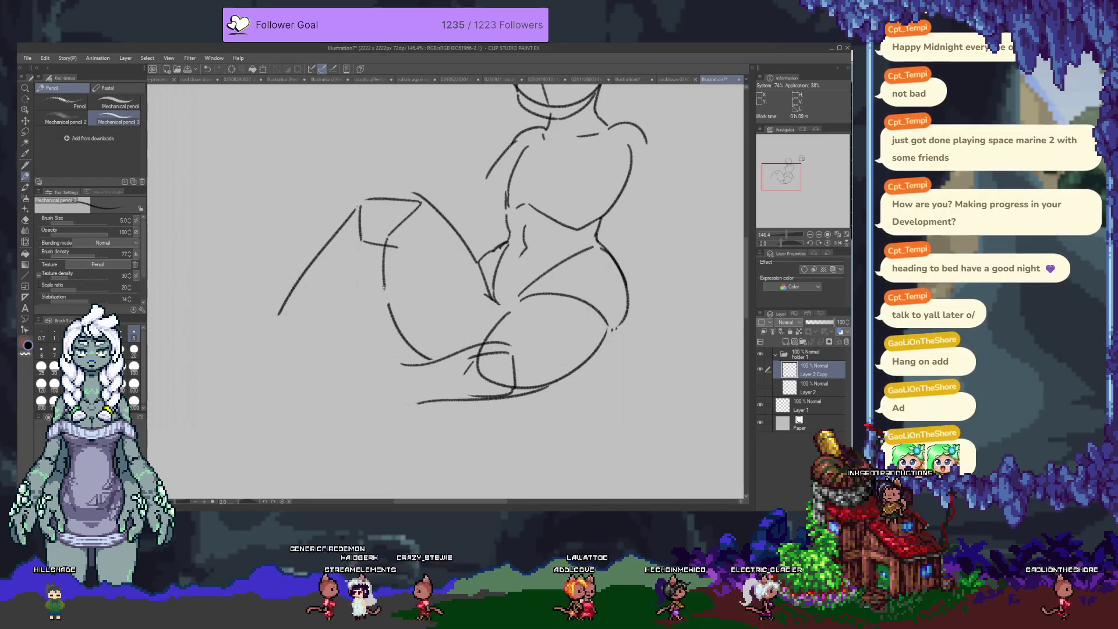
left_click_drag(388, 298, 288, 354)
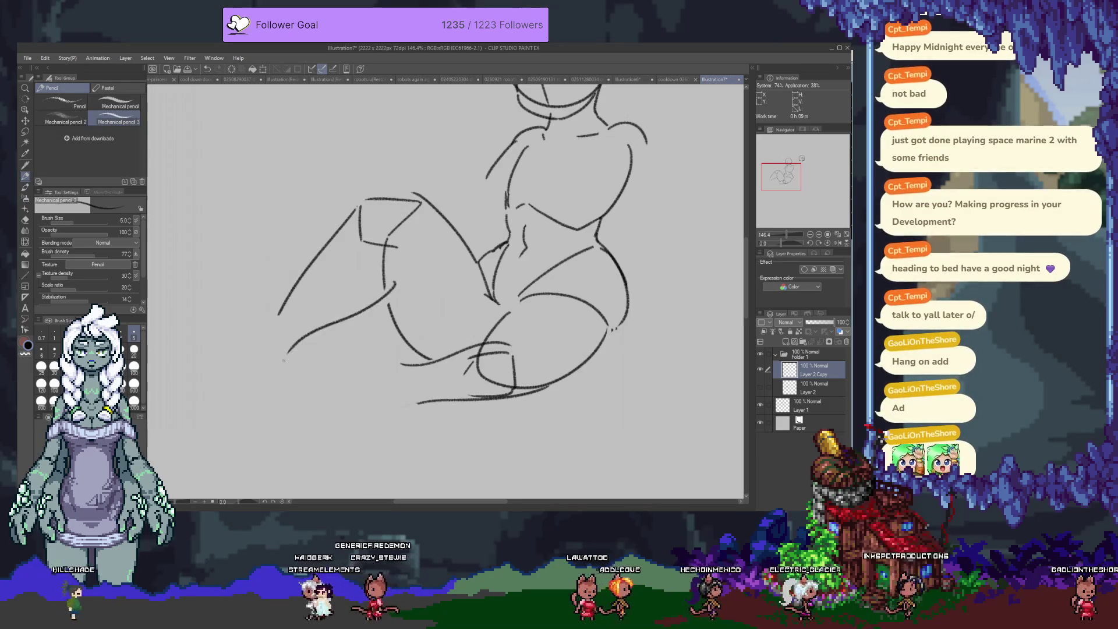
key("ctrl+z")
left_click_drag(389, 299, 273, 324)
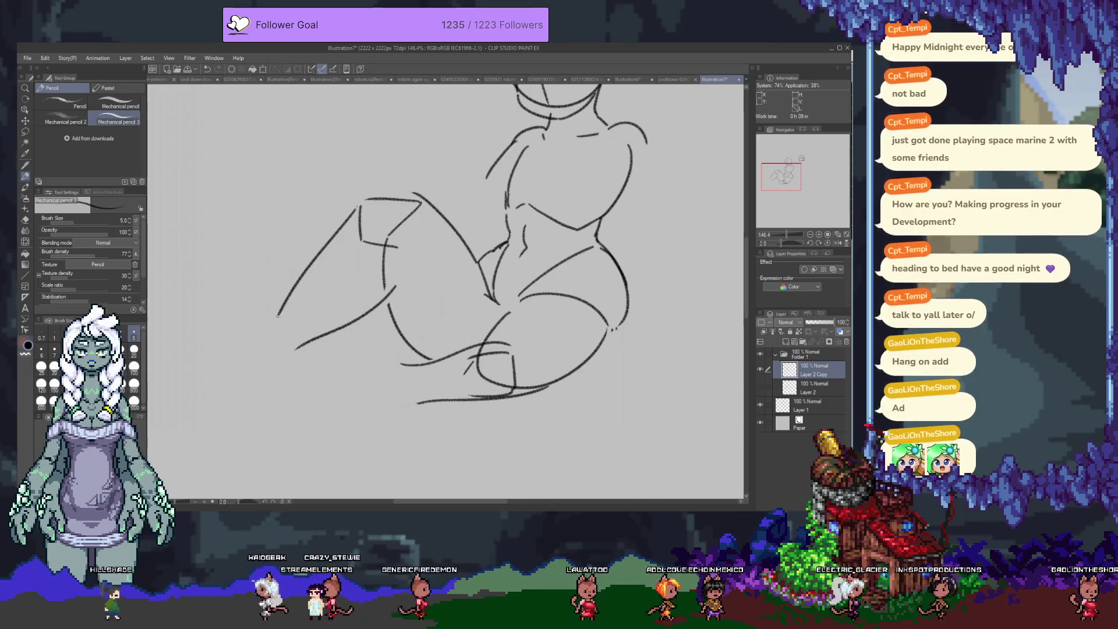
Retry the diagonal shin stroke from the knee several times until it ends higher up.
key("ctrl+z")
key("ctrl+z")
left_click_drag(361, 207, 249, 345)
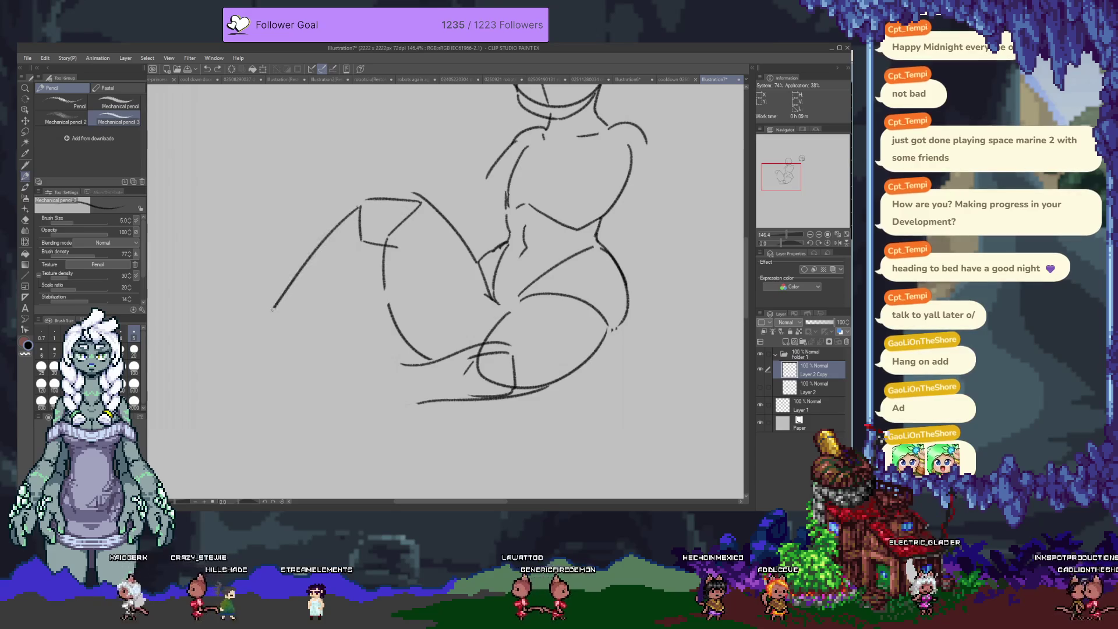
key("ctrl+z")
left_click_drag(361, 208, 278, 339)
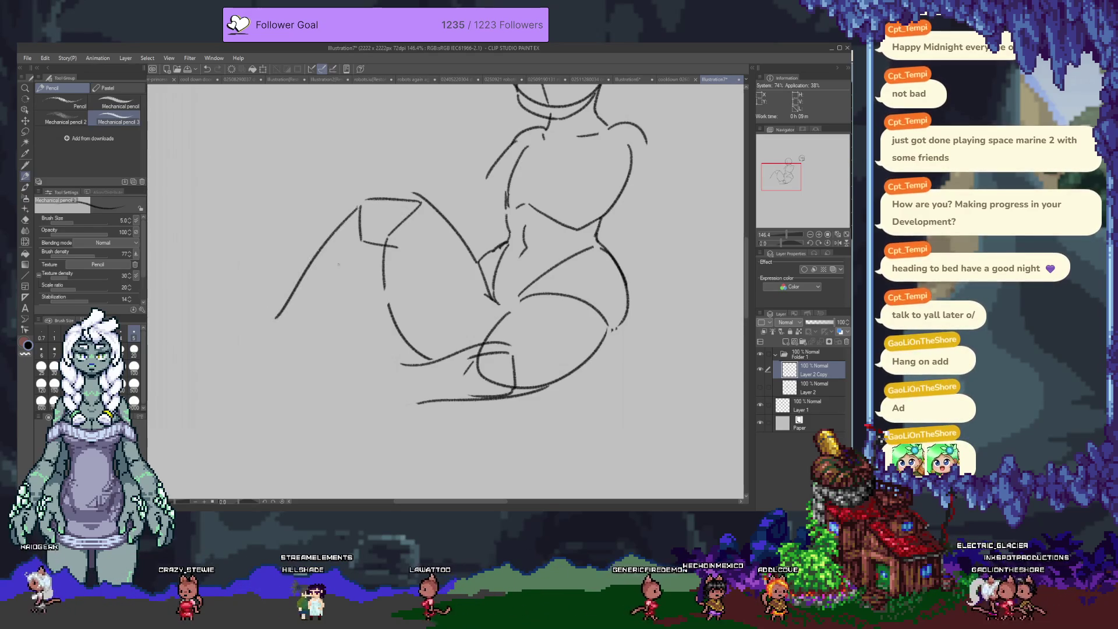
key("ctrl+z")
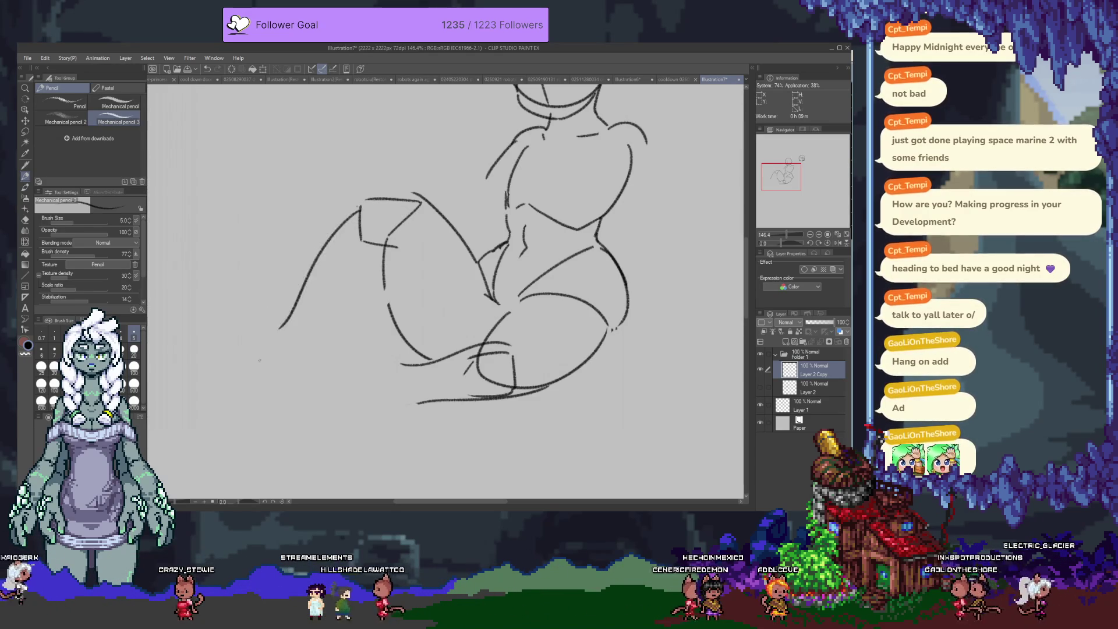
left_click_drag(360, 207, 325, 252)
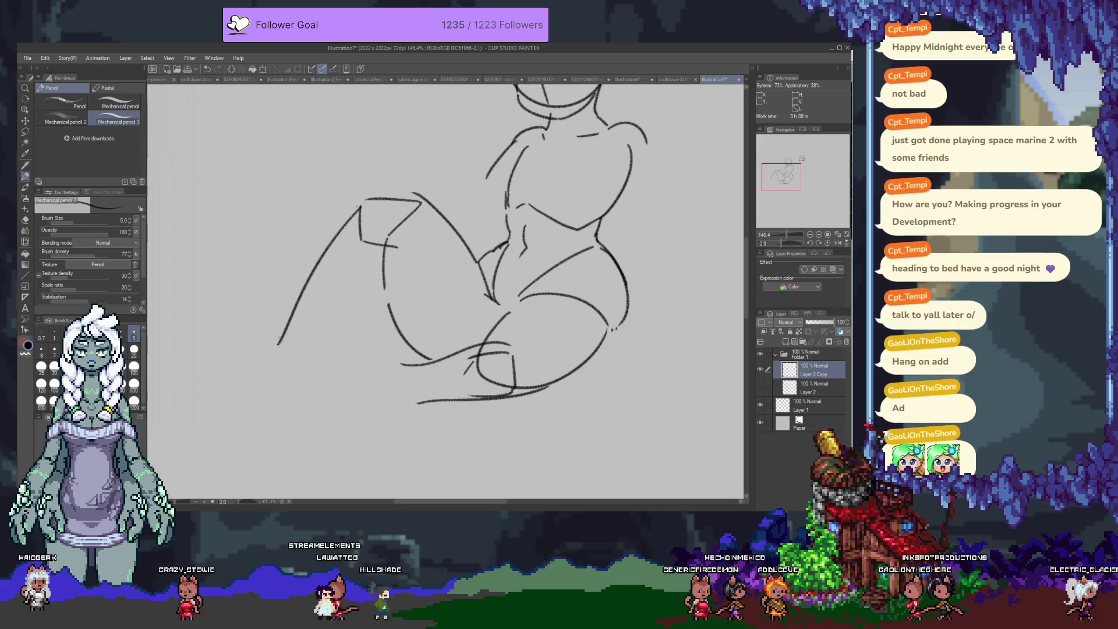
key("ctrl+z")
left_click_drag(360, 207, 289, 322)
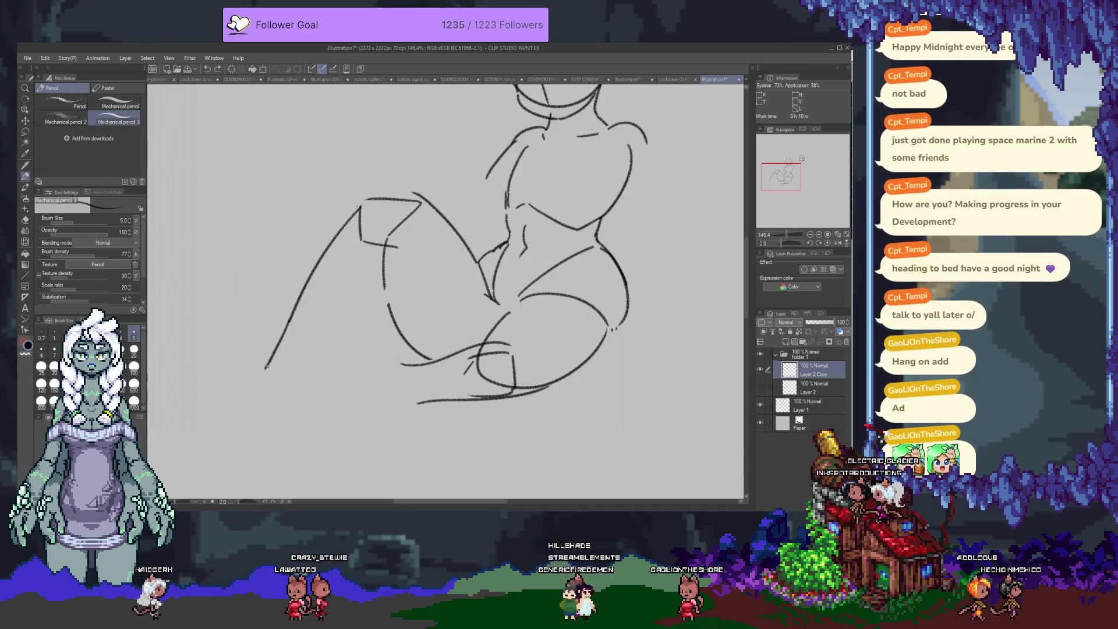
Extend the leg down to the foot, draw its sole and heel, and add the lower leg line.
left_click_drag(265, 369, 234, 404)
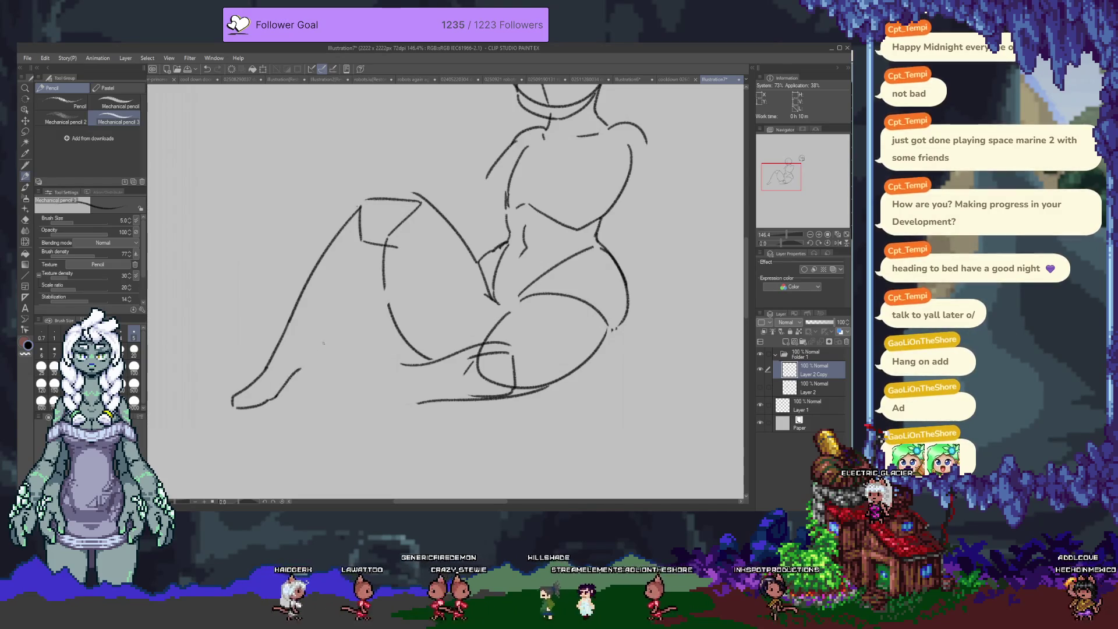
left_click_drag(271, 397, 301, 381)
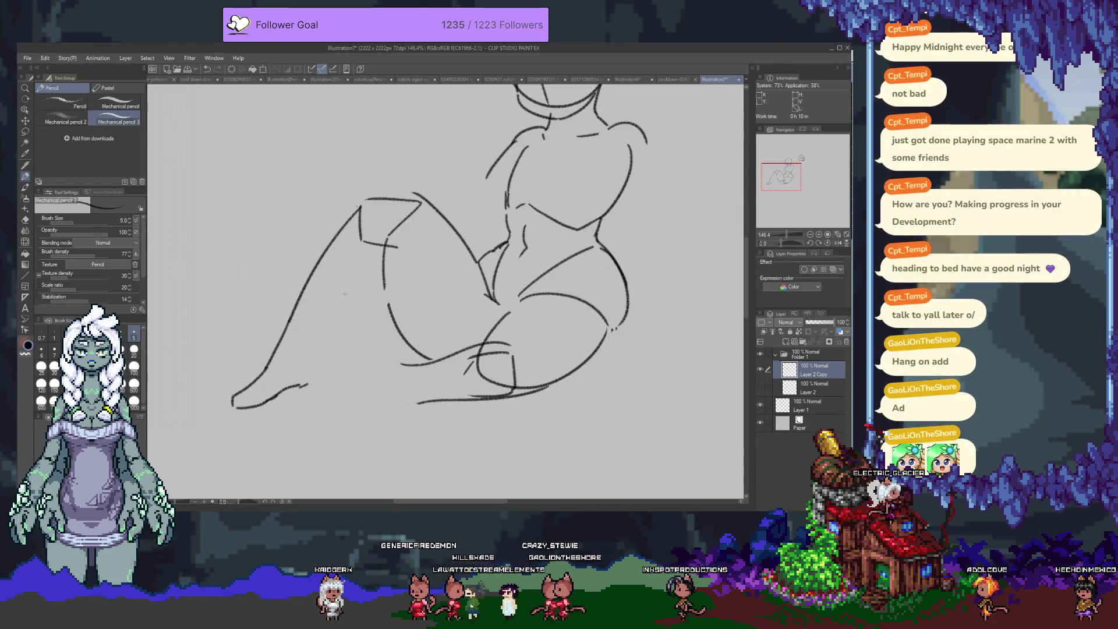
left_click_drag(279, 341, 310, 384)
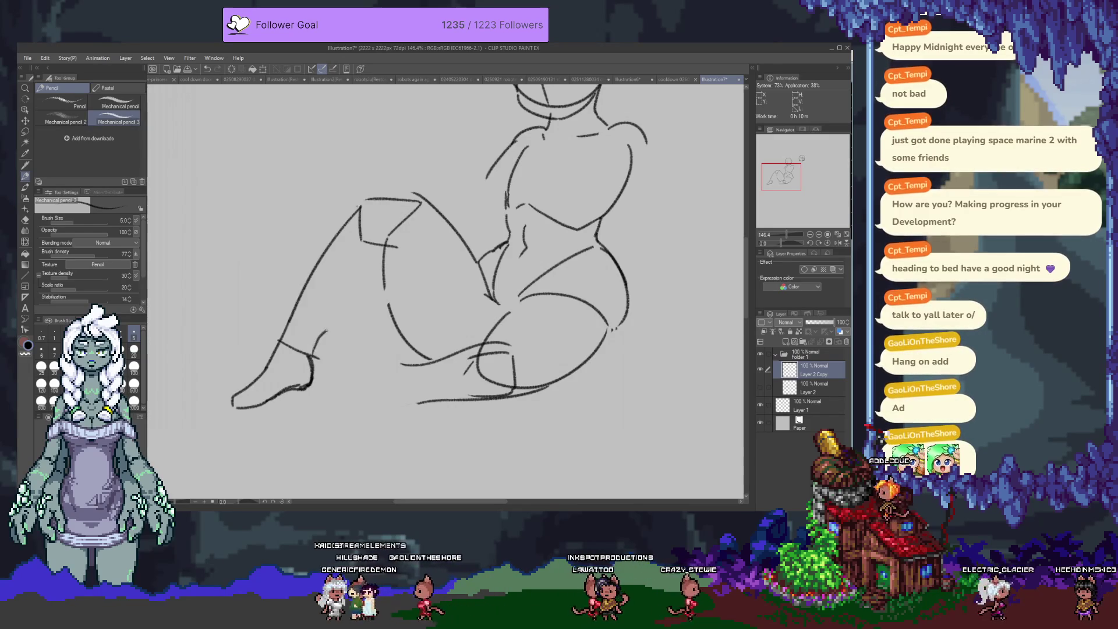
key("ctrl+z")
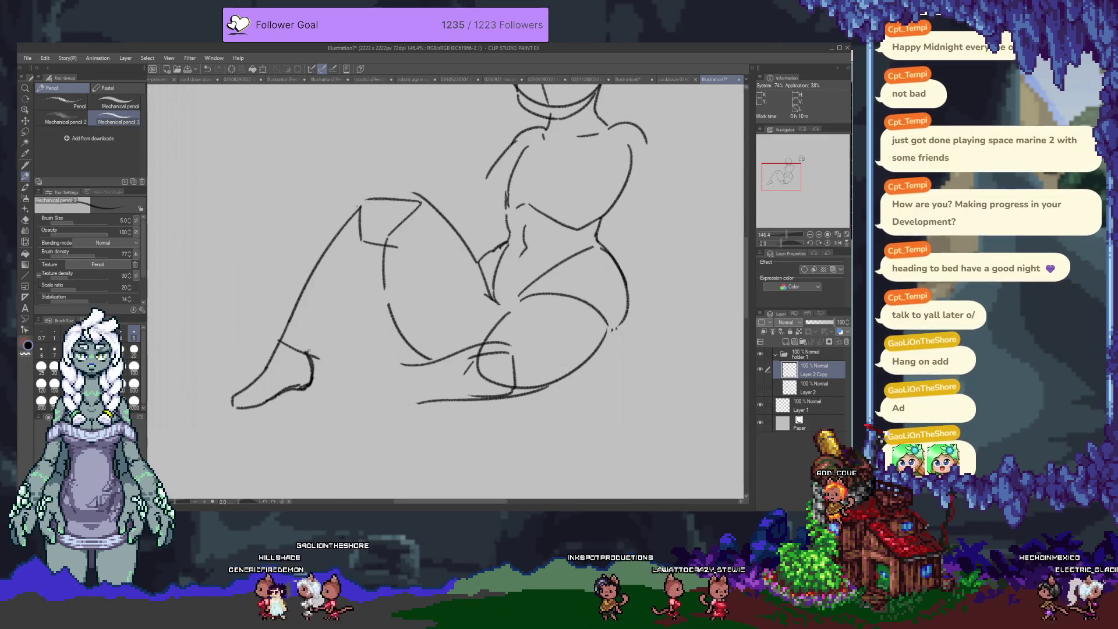
left_click_drag(391, 262, 313, 347)
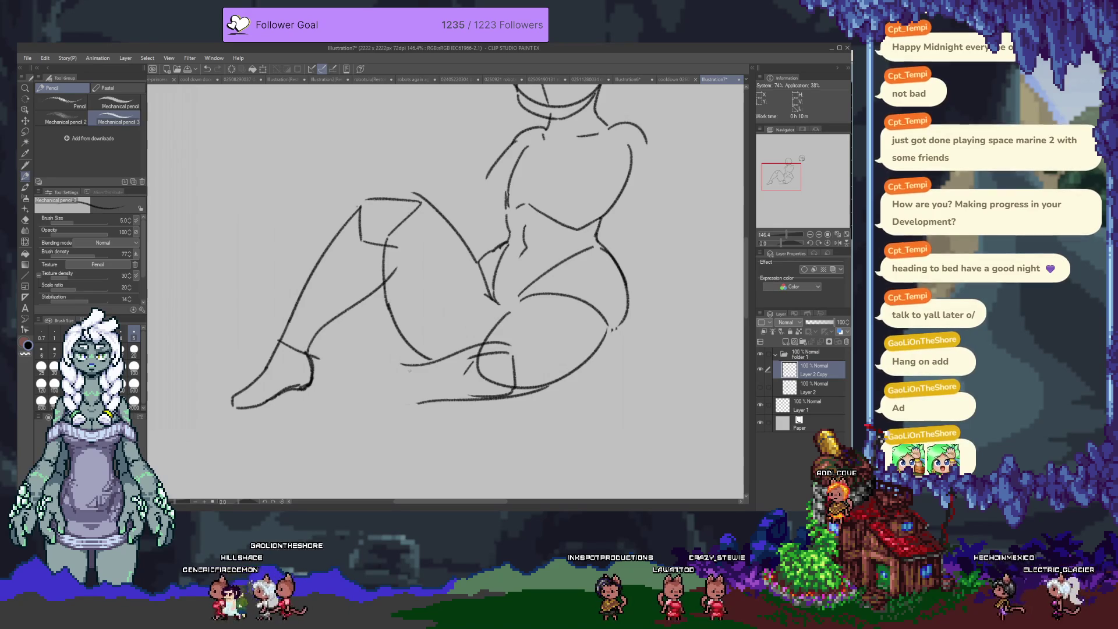
Extend the lower thigh line and sketch a wavy line along the lower calf.
left_click_drag(375, 393, 450, 401)
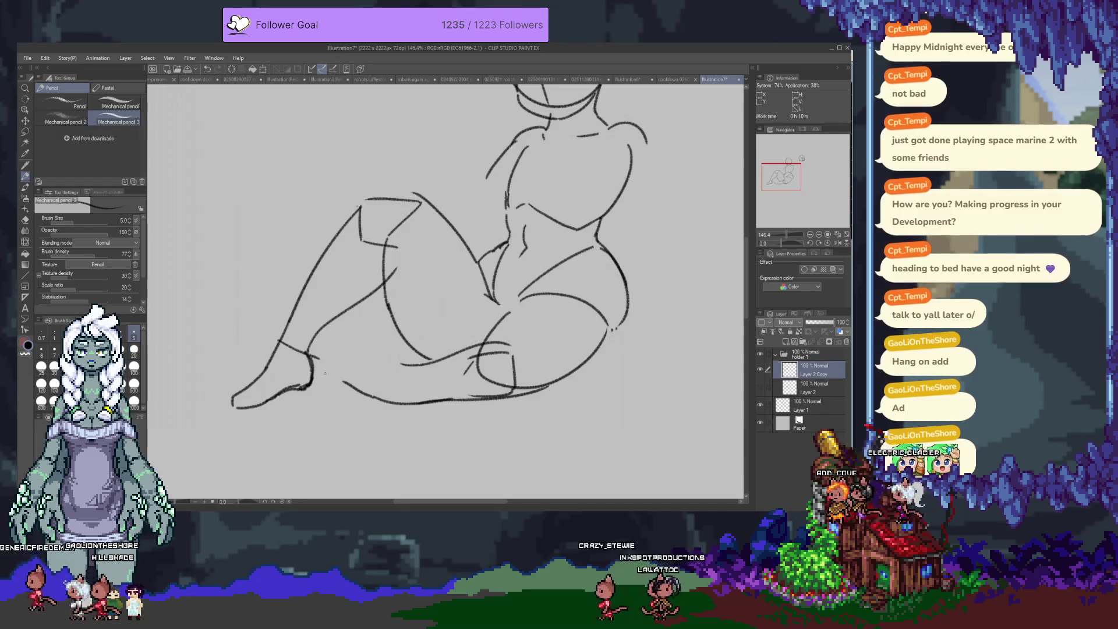
mouse_move(330, 358)
left_mouse_down()
mouse_move(329, 387)
mouse_move(346, 393)
left_mouse_up()
key("ctrl+z")
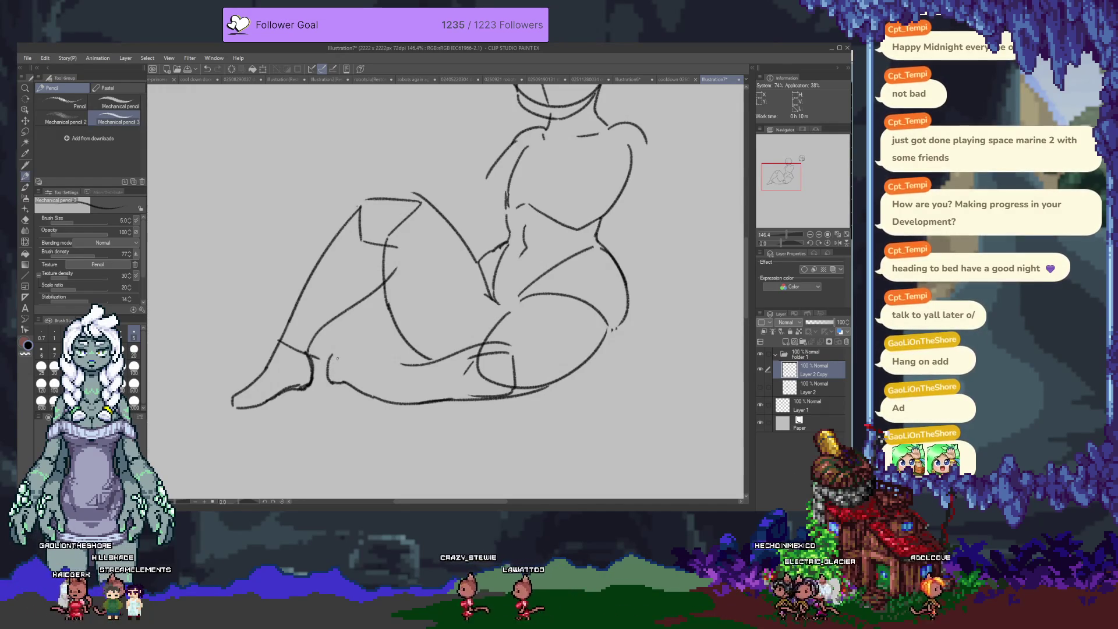
left_click_drag(334, 352, 397, 360)
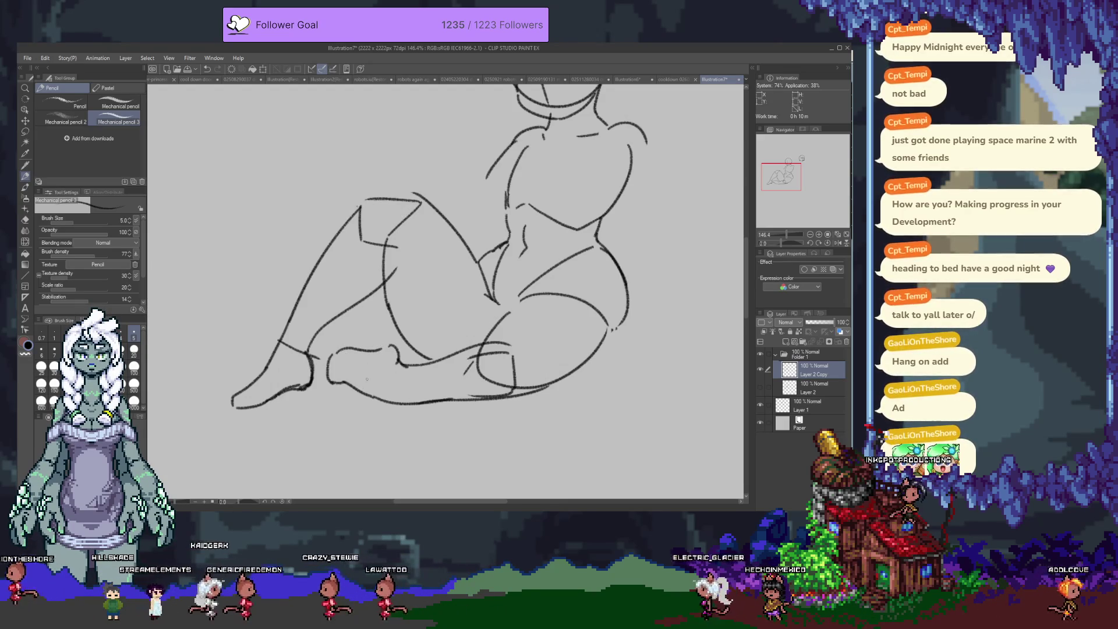
Erase the stray line bits below the foot and part of the lower leg line.
key("e")
left_click_drag(354, 392, 375, 402)
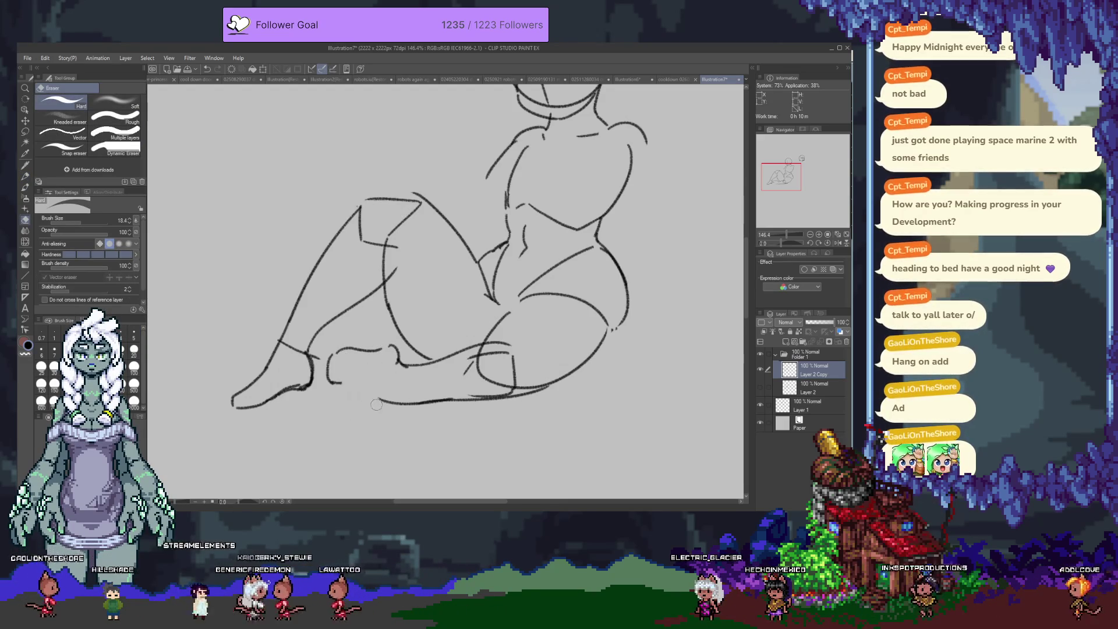
key("p")
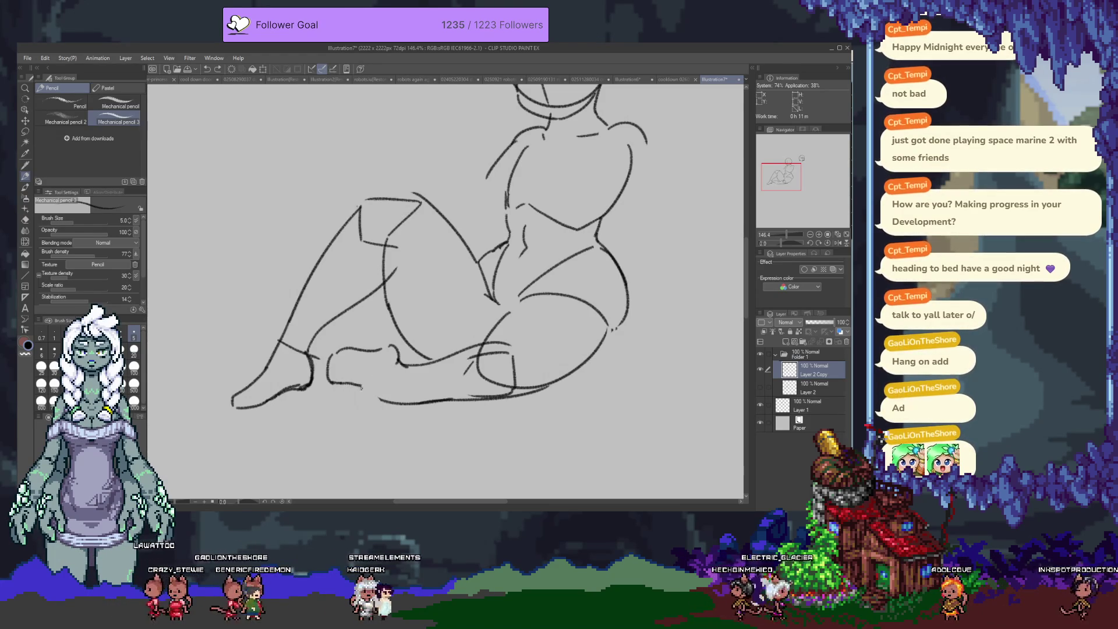
key("e")
left_click_drag(367, 389, 404, 398)
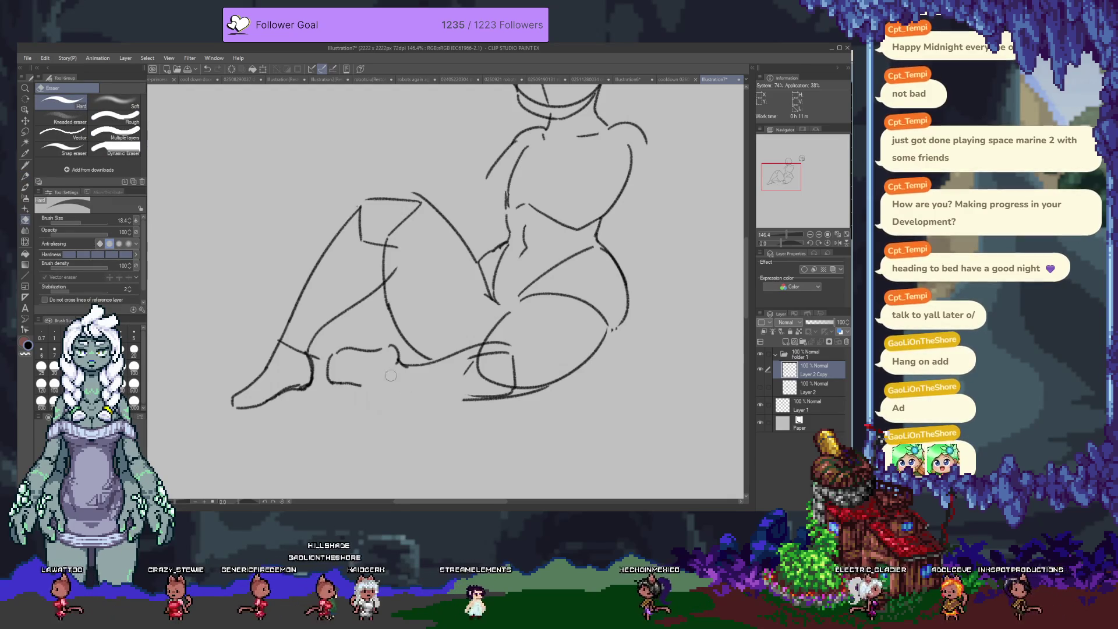
key("p")
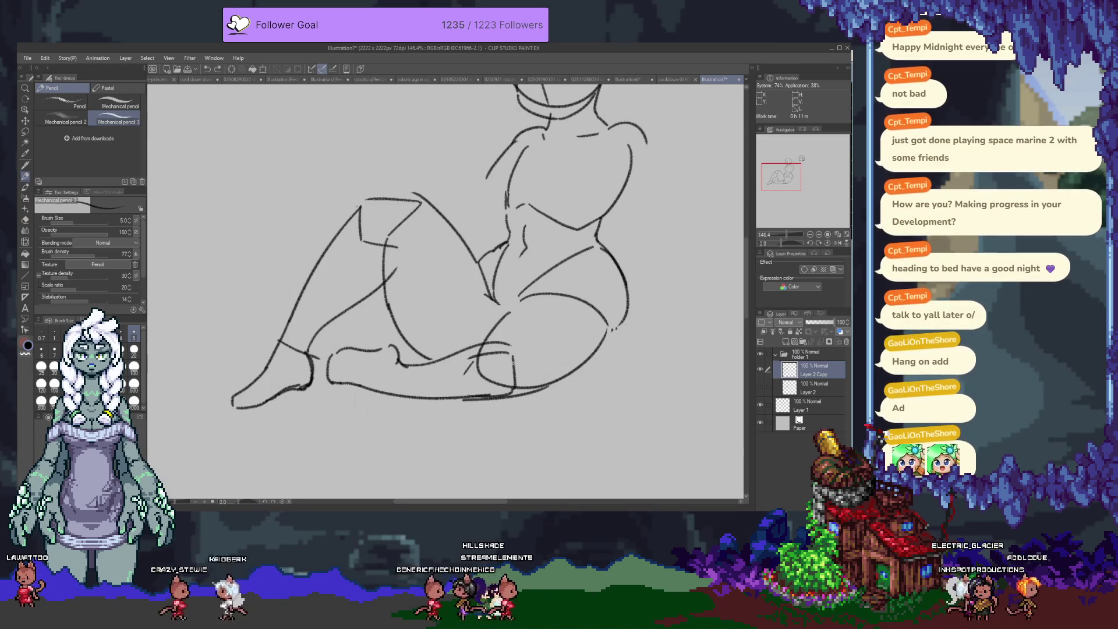
key("e")
scroll(492, 353, "down", 2)
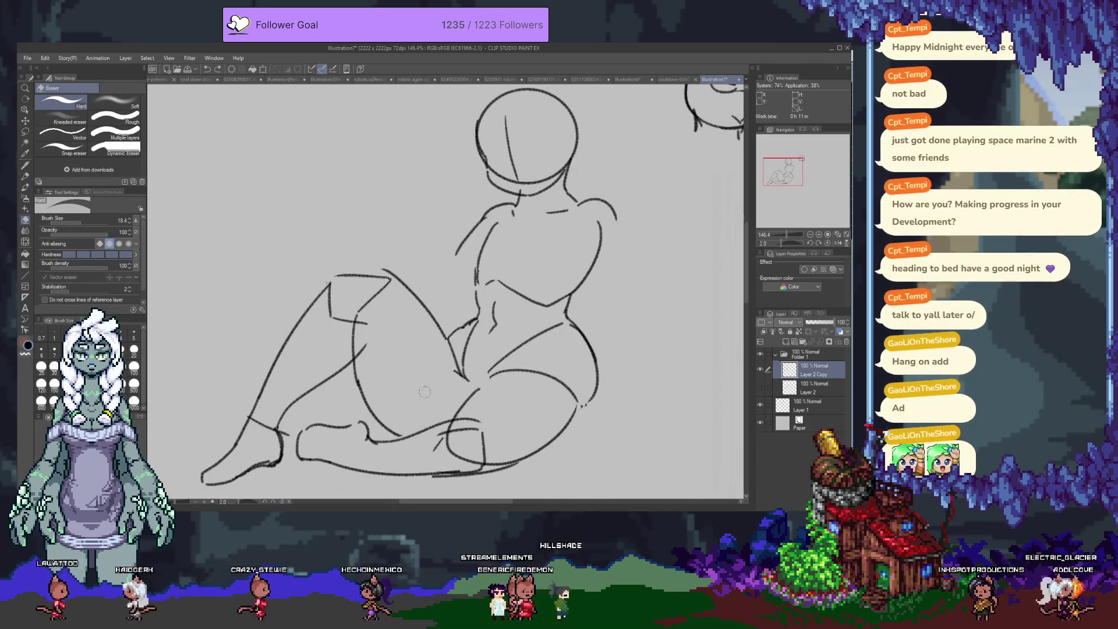
Erase part of the inner thigh and calf line of the bent leg.
key("p")
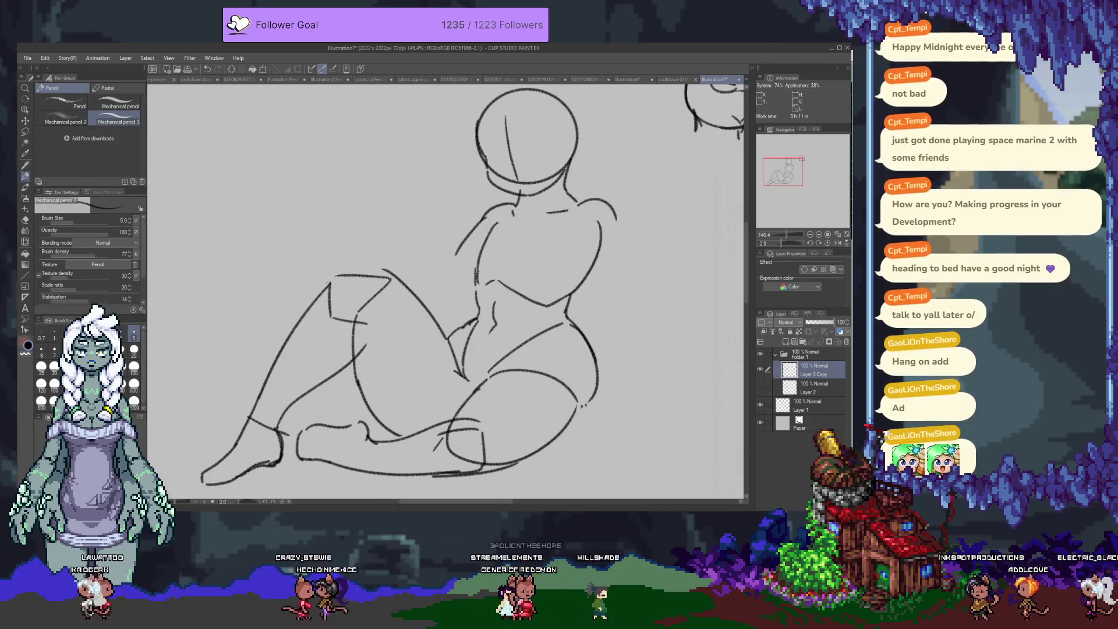
key("e")
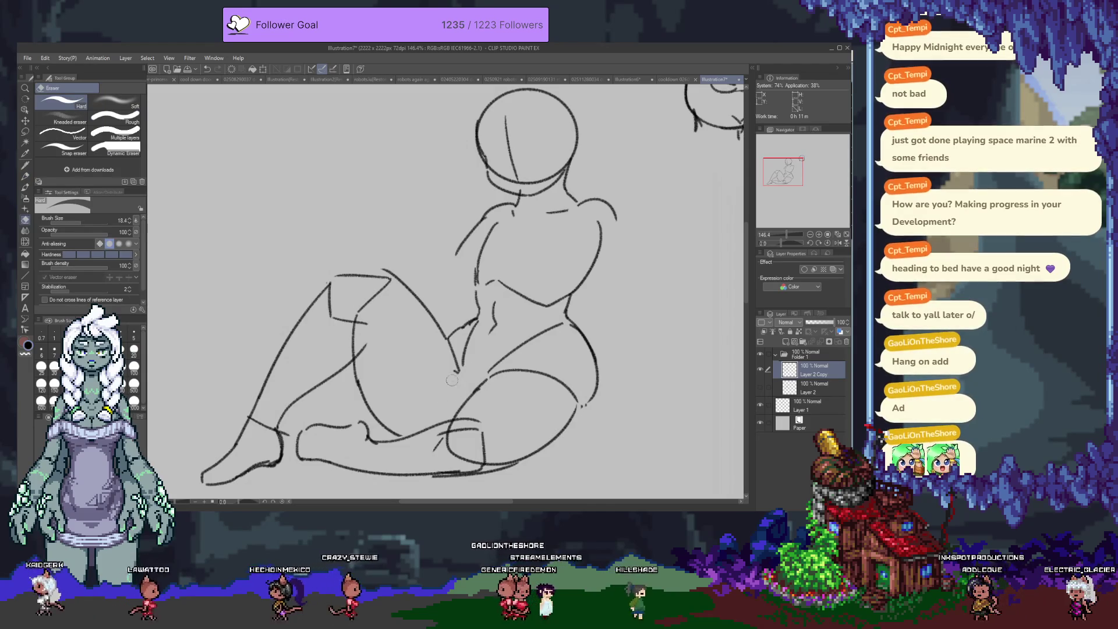
key("p")
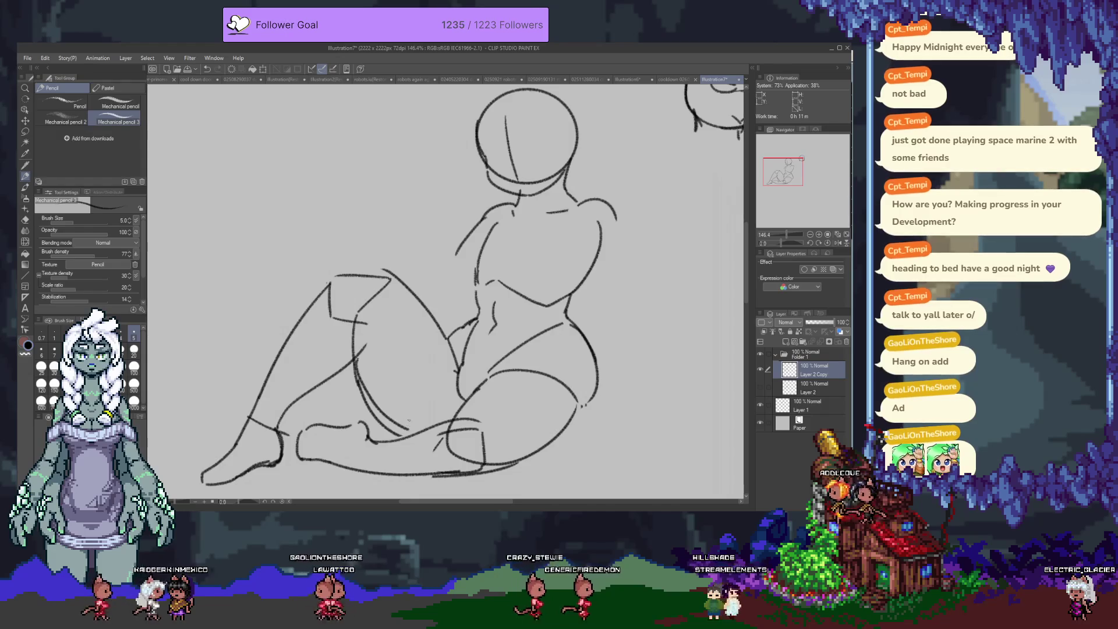
key("e")
left_click_drag(357, 369, 380, 424)
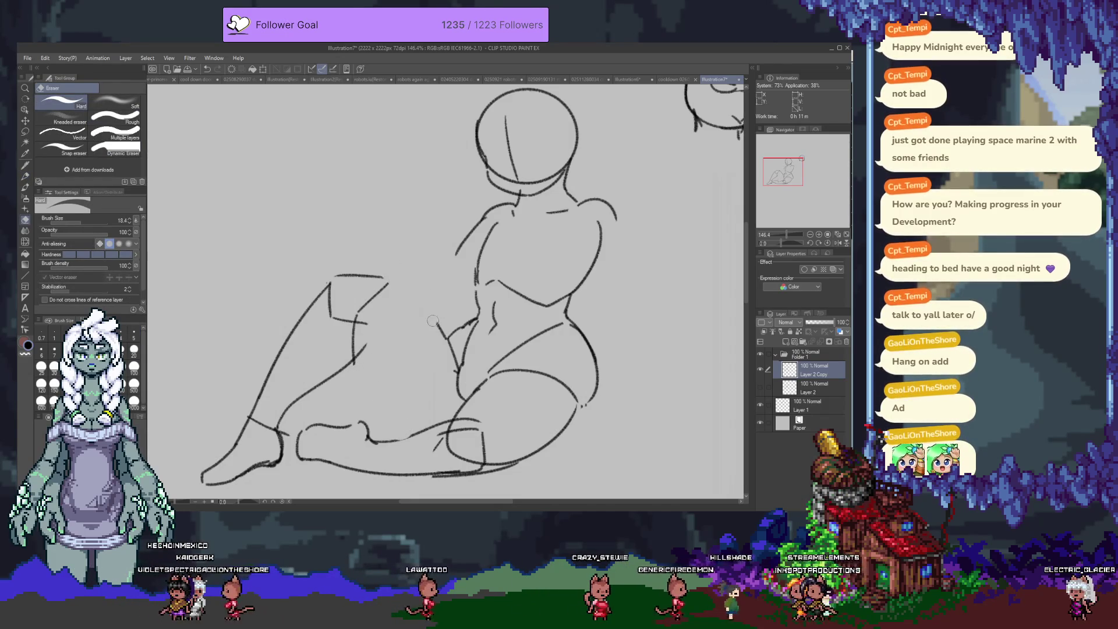
Undo the last calf line and draw a new diagonal calf stroke below the knee.
key("p")
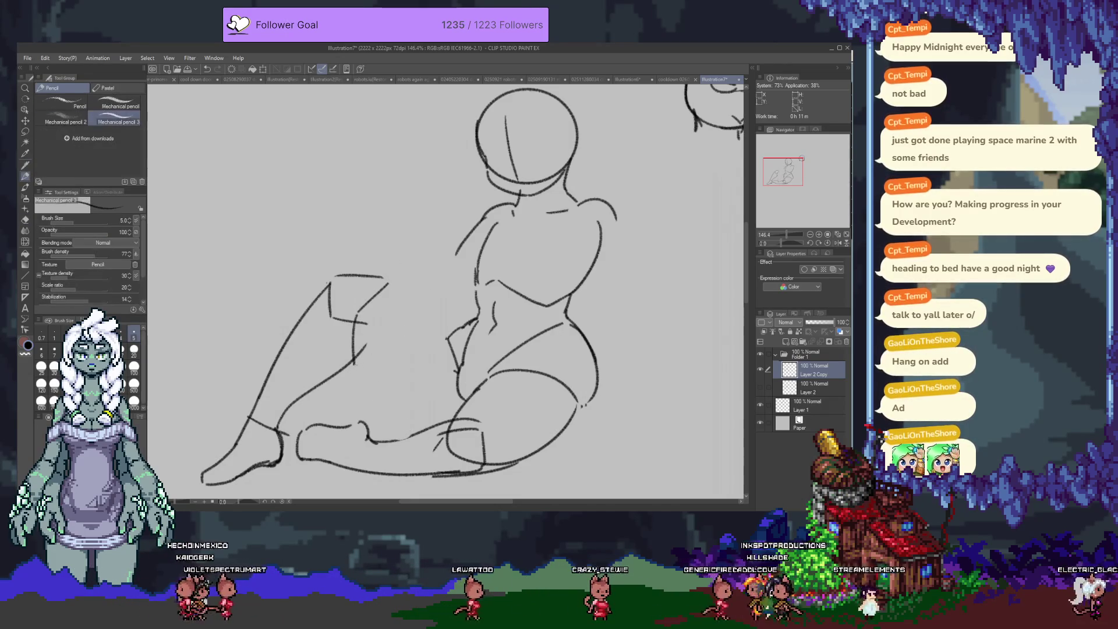
key("ctrl+z")
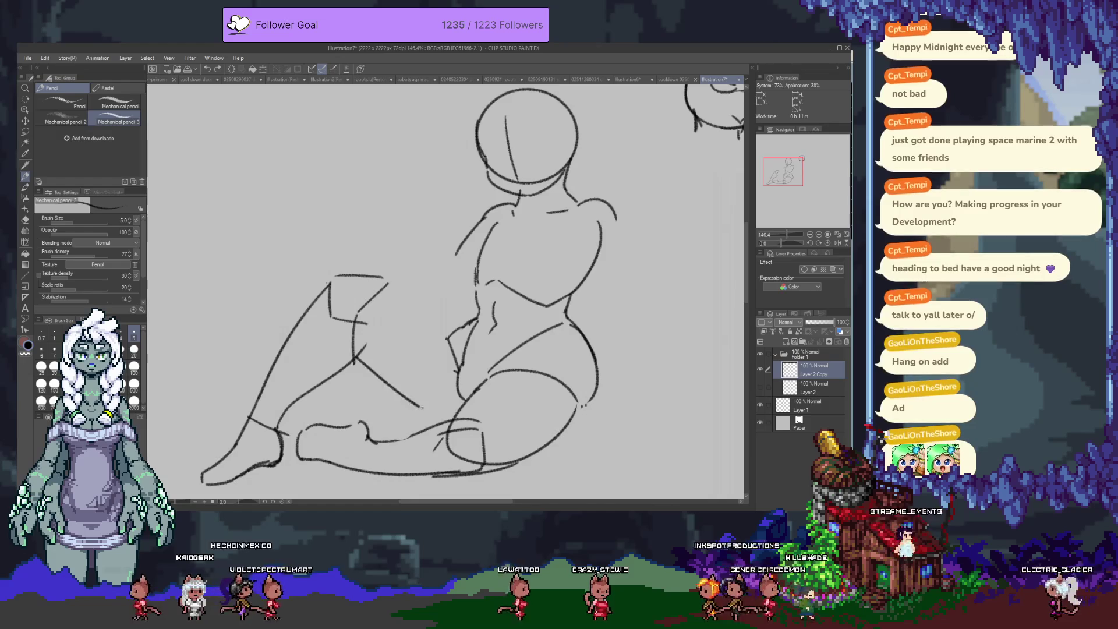
left_click_drag(354, 336, 450, 423)
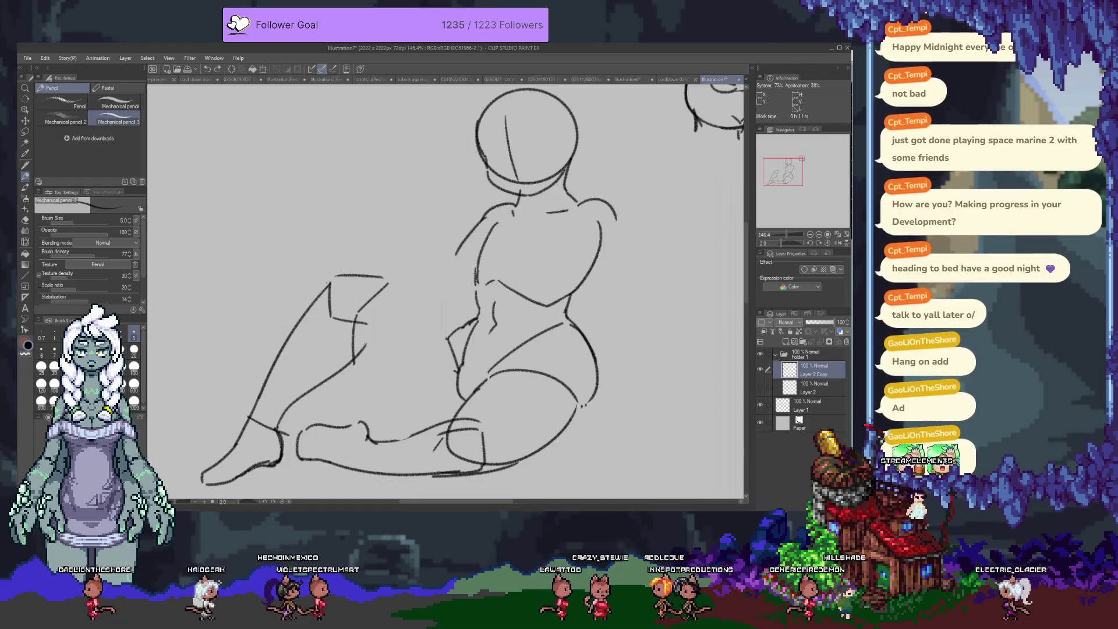
Undo the old knee outline, erase the diagonal thigh stroke, and draw a rounded knee curve.
left_click_drag(325, 284, 353, 266)
key("ctrl+z")
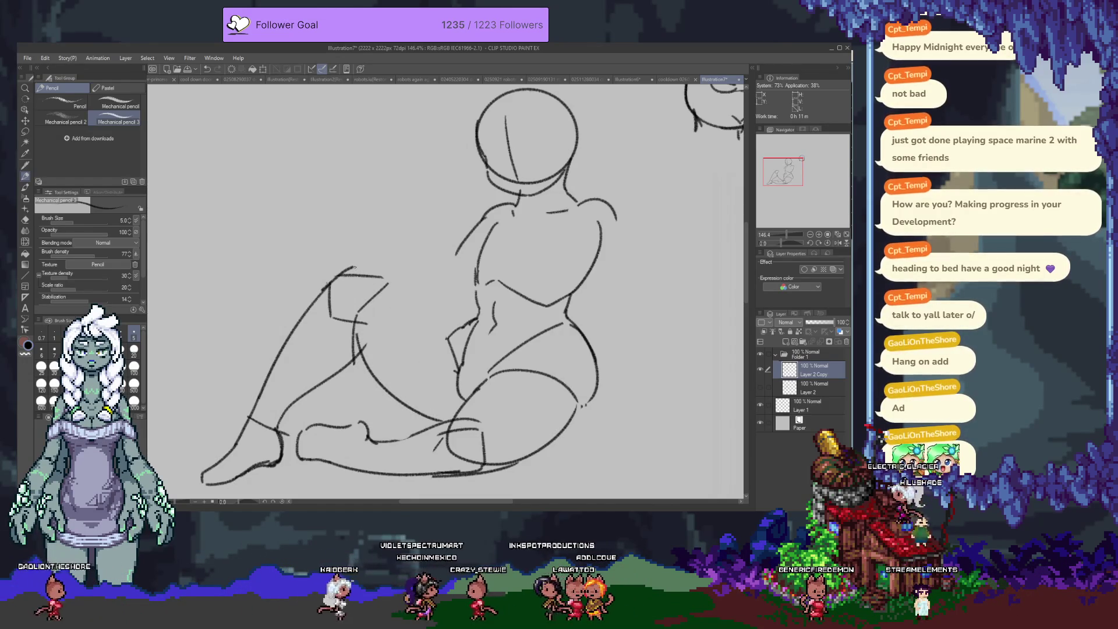
key("ctrl+z")
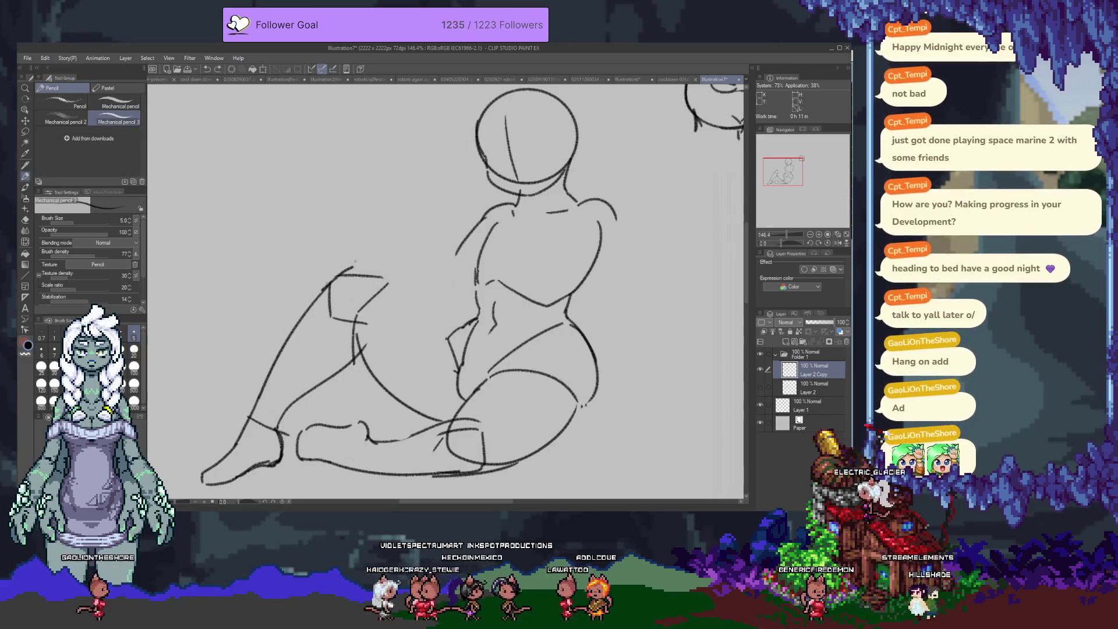
key("e")
left_click_drag(388, 284, 373, 301)
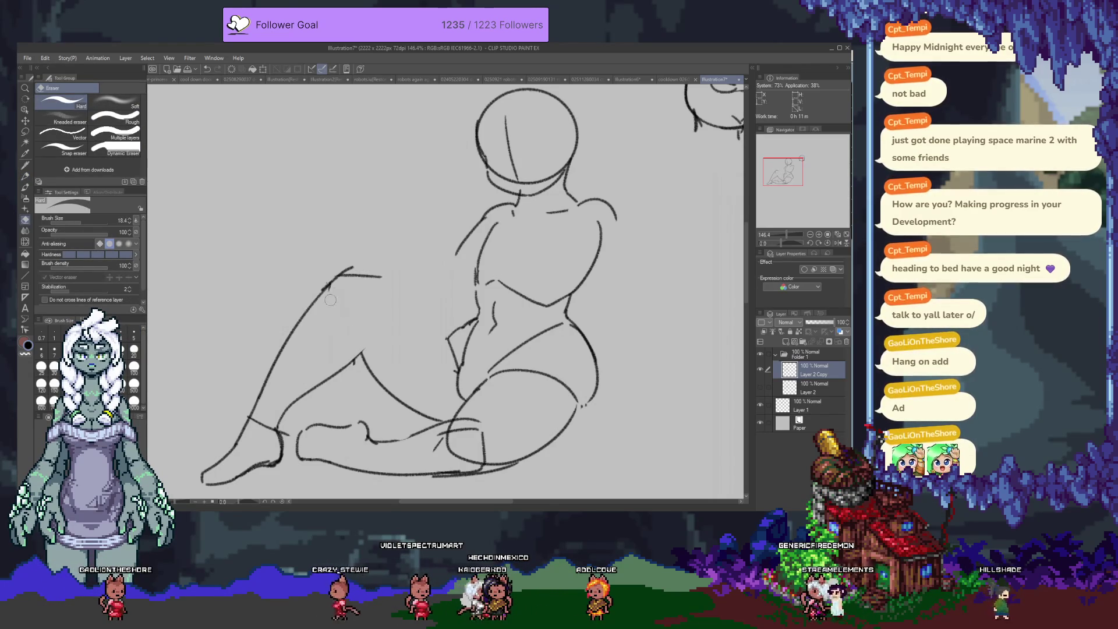
key("p")
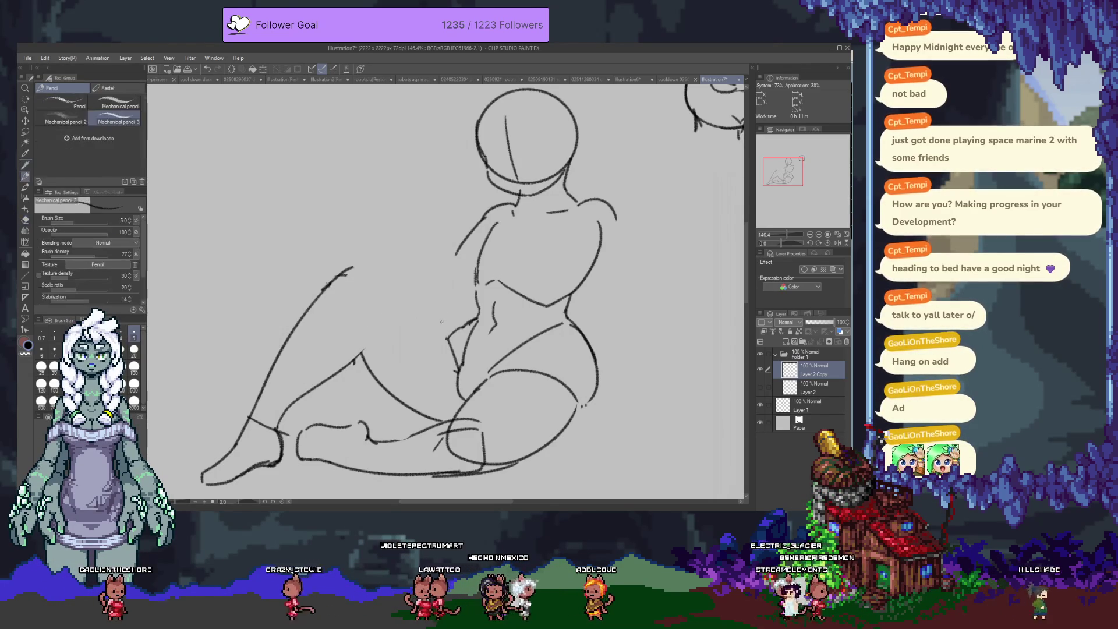
left_click_drag(325, 288, 397, 288)
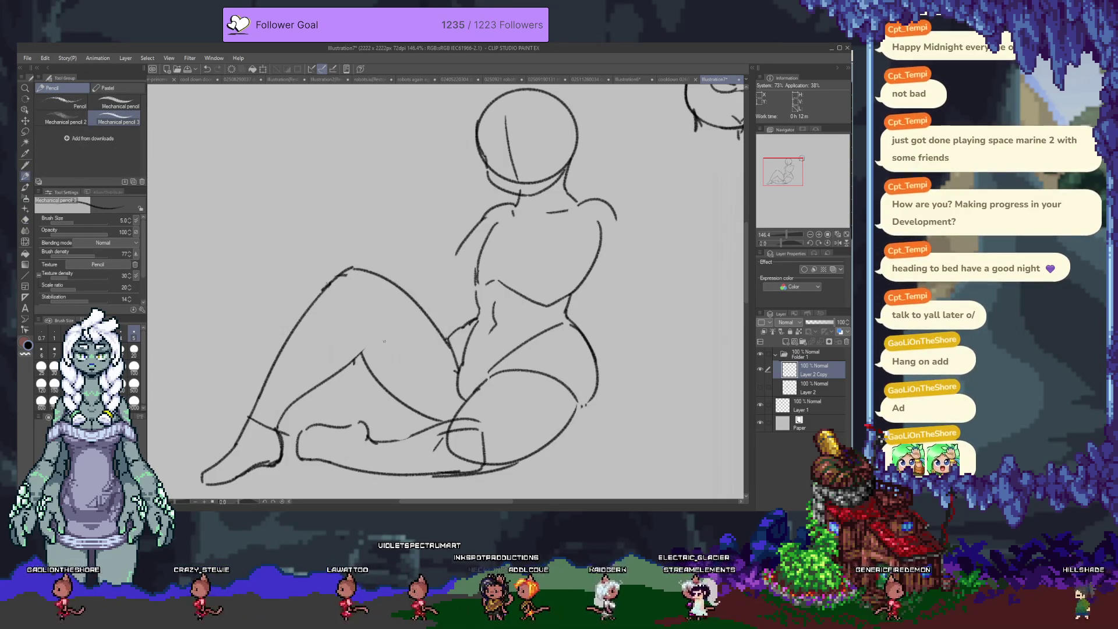
Erase and undo the shin segment near the knee, then draw a curved shin line down from the knee.
key("e")
left_click_drag(349, 362, 425, 412)
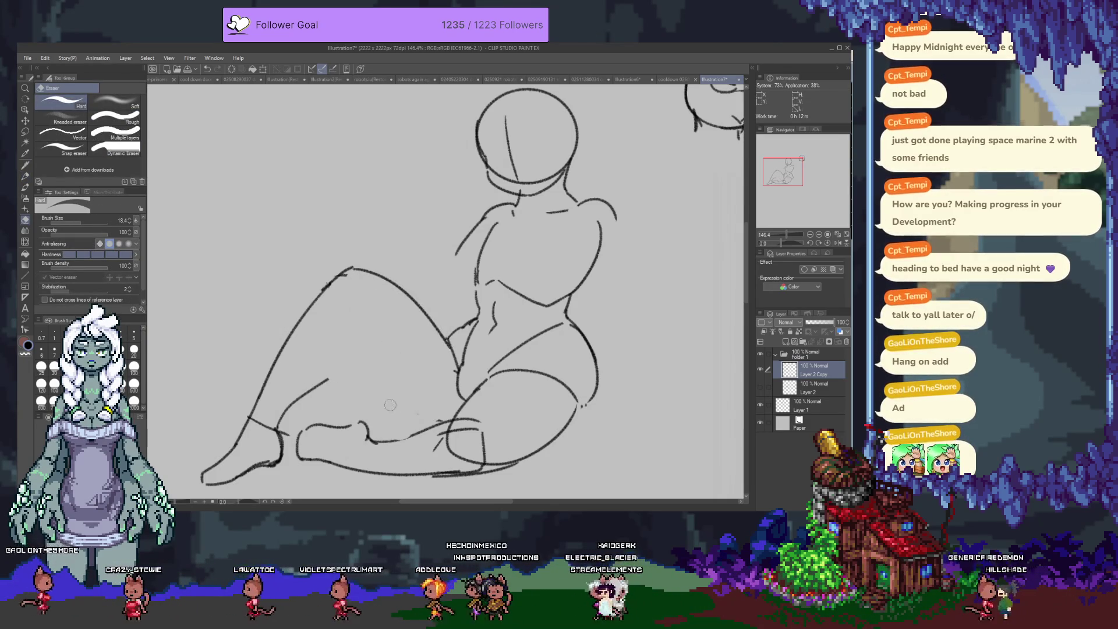
key("p")
key("ctrl+z")
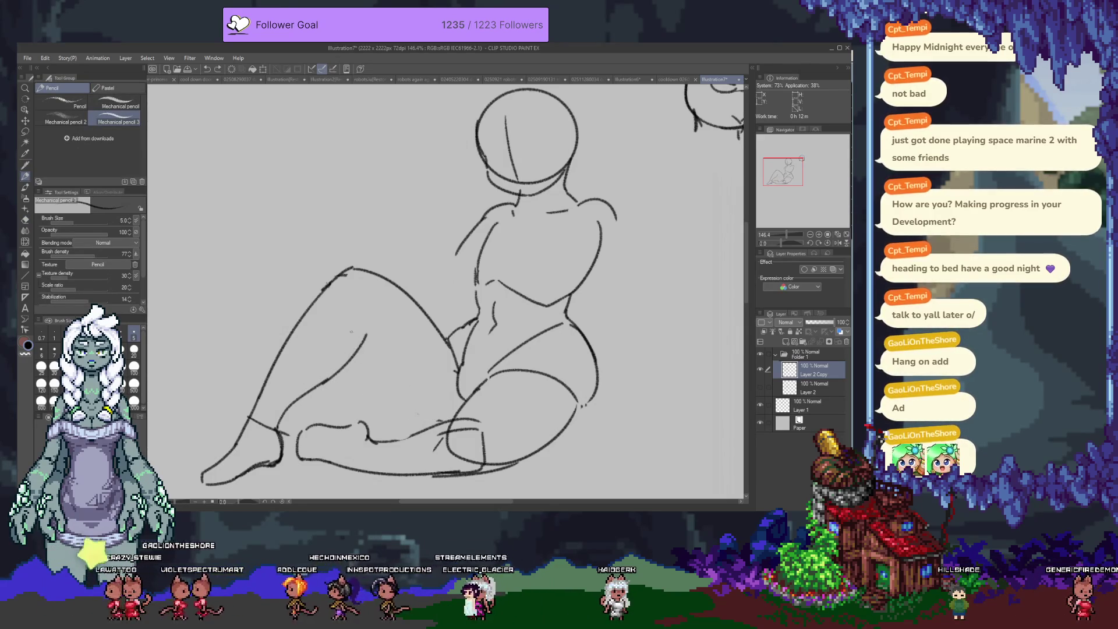
left_click_drag(361, 324, 437, 423)
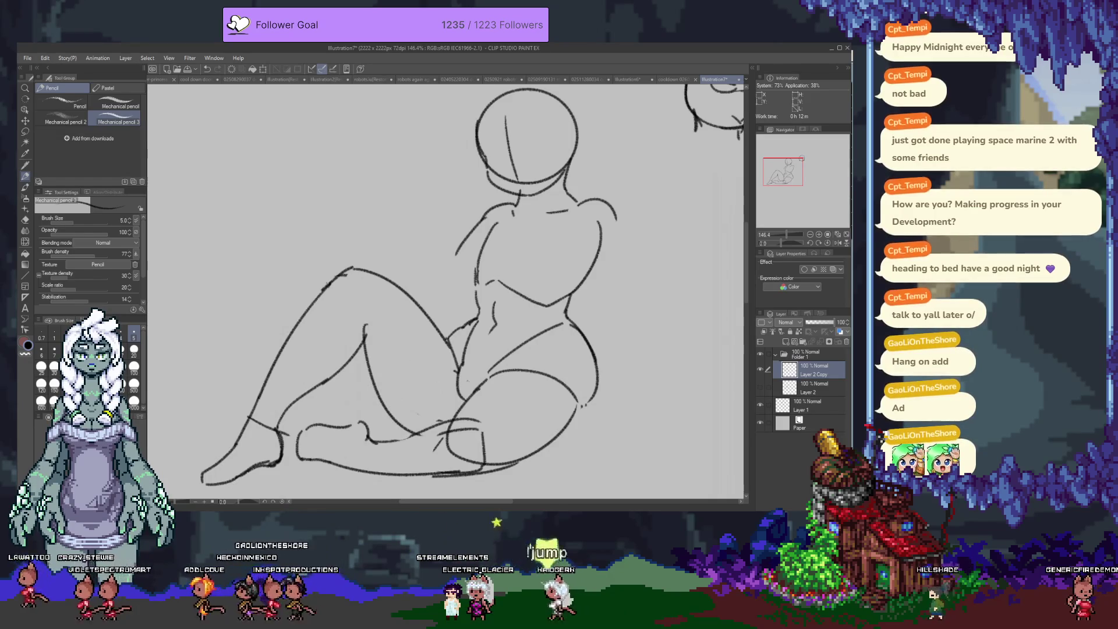
key("e")
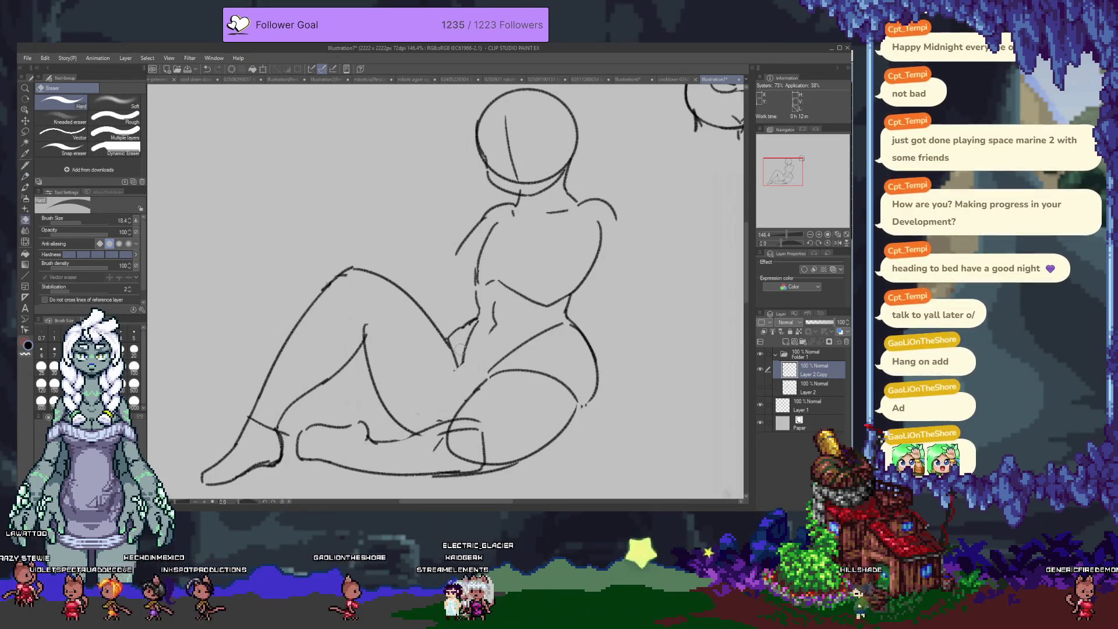
key("p")
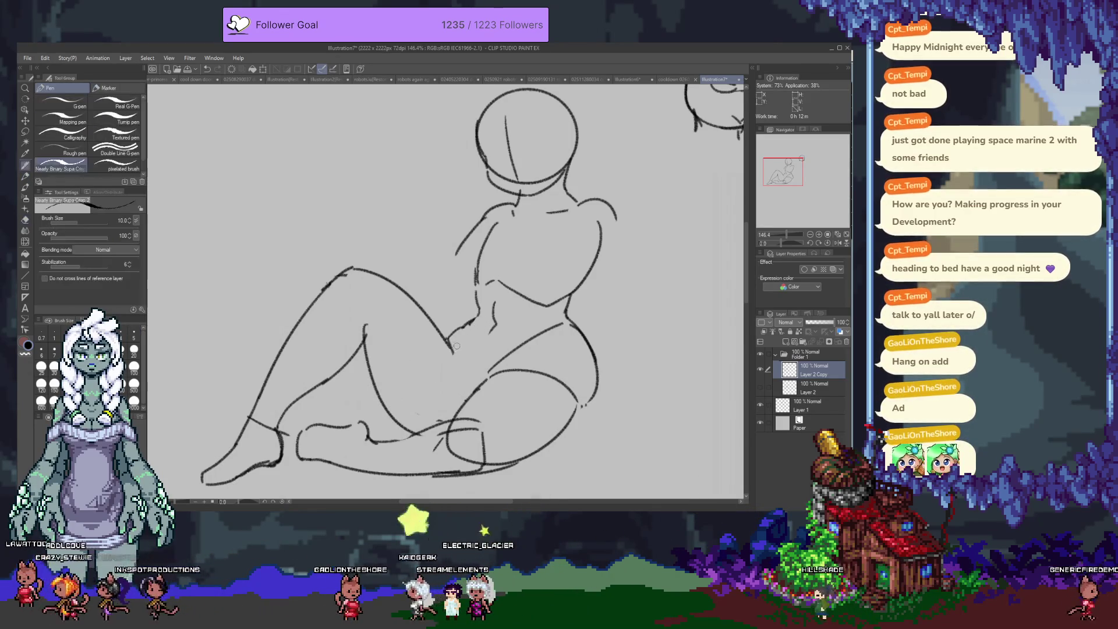
key("e")
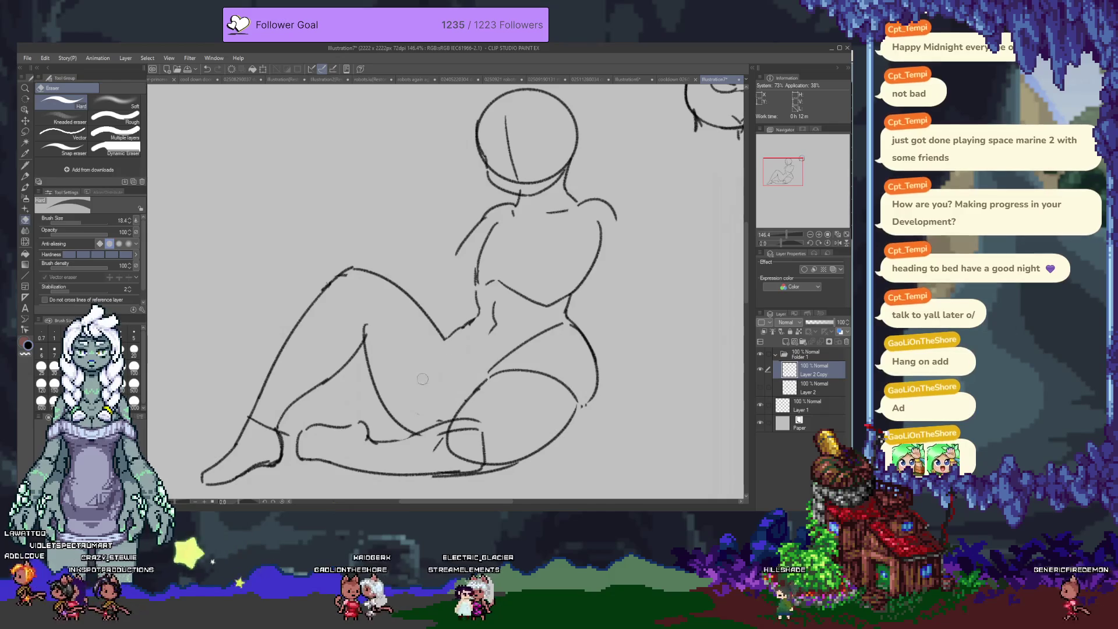
key("p")
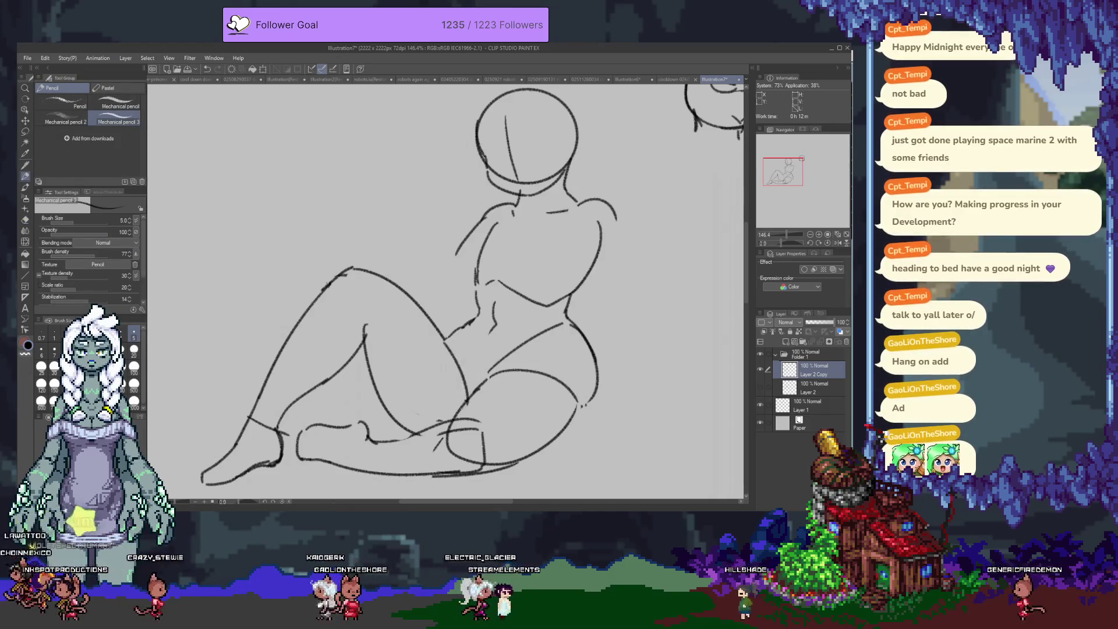
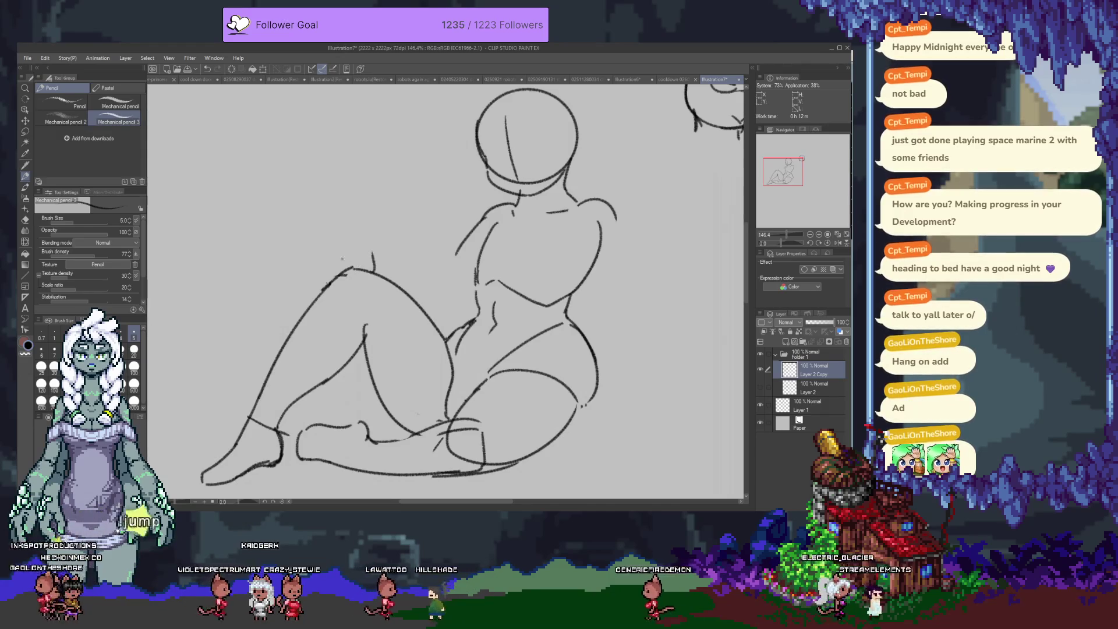
Sketch short pencil strokes over the top of the raised knee to start the resting hand.
left_click_drag(334, 255, 341, 273)
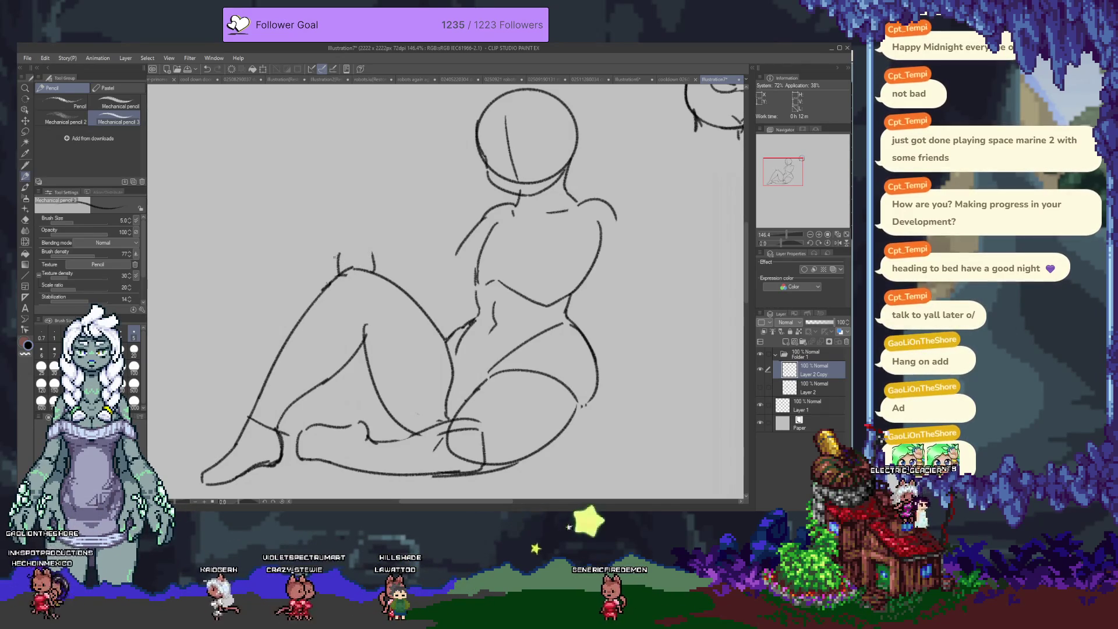
left_click_drag(337, 243, 330, 283)
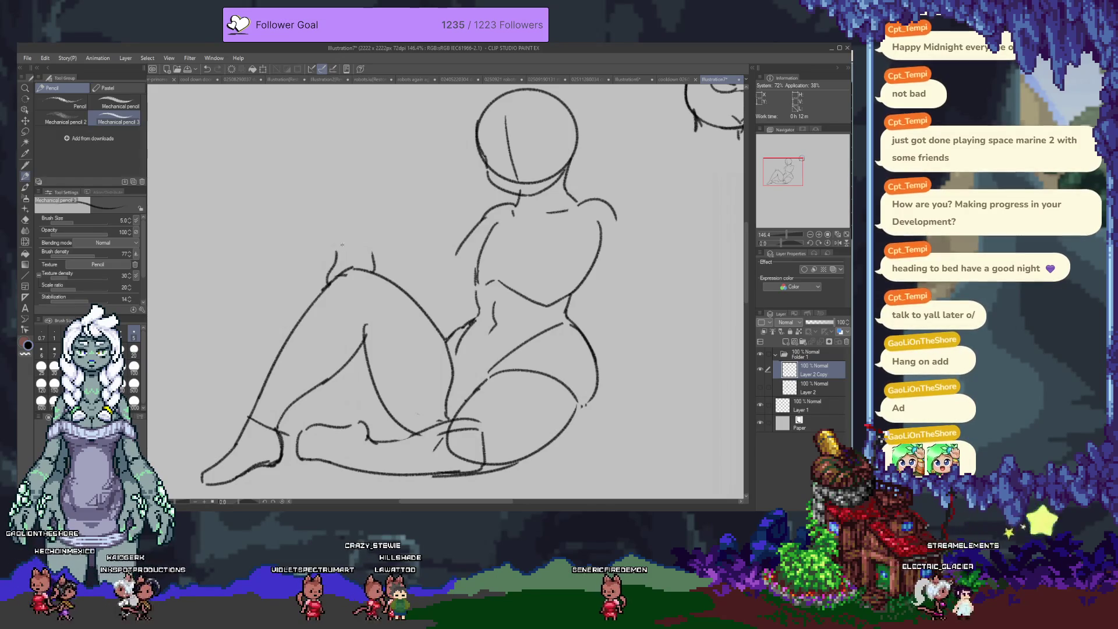
left_click_drag(334, 238, 335, 273)
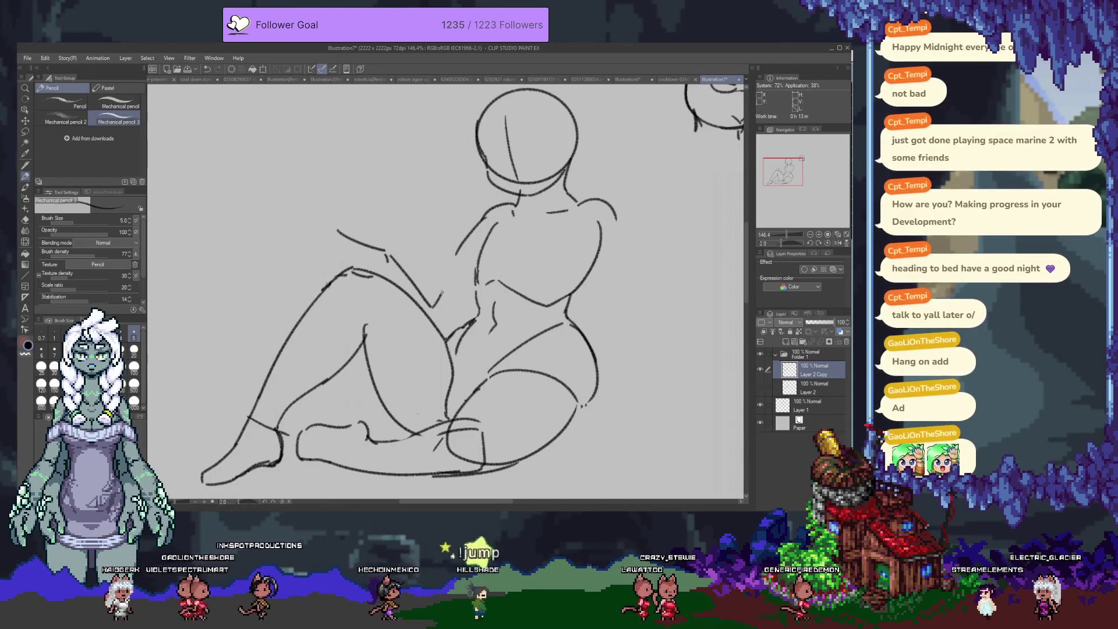
Erase the stray arm stroke, then draw the upper arm and forearm down toward the knee.
key("e")
left_click_drag(482, 219, 454, 257)
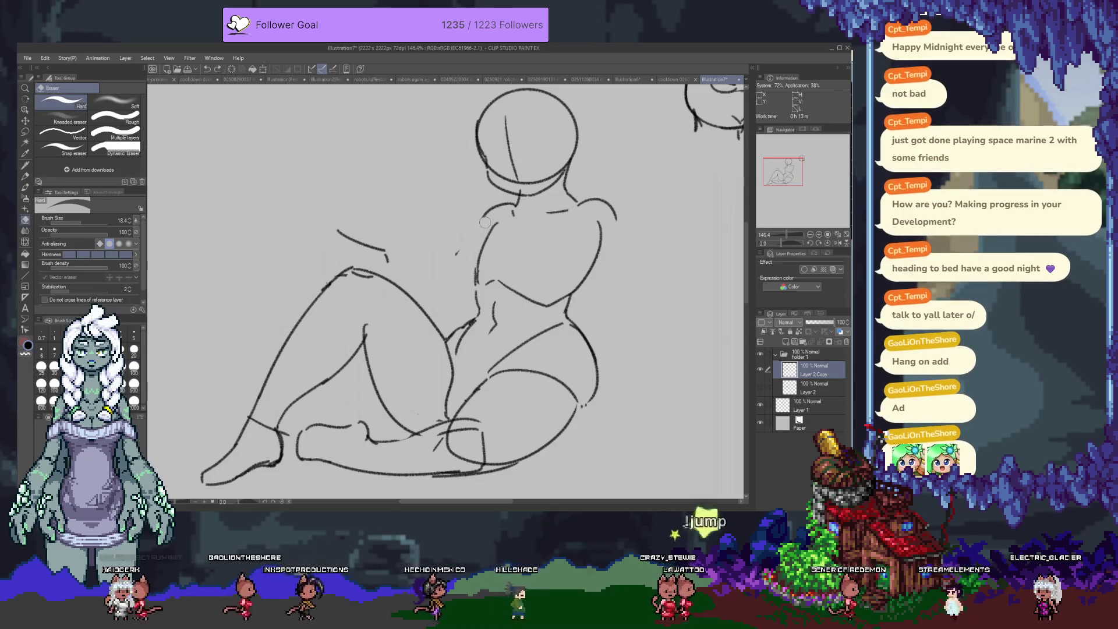
key("p")
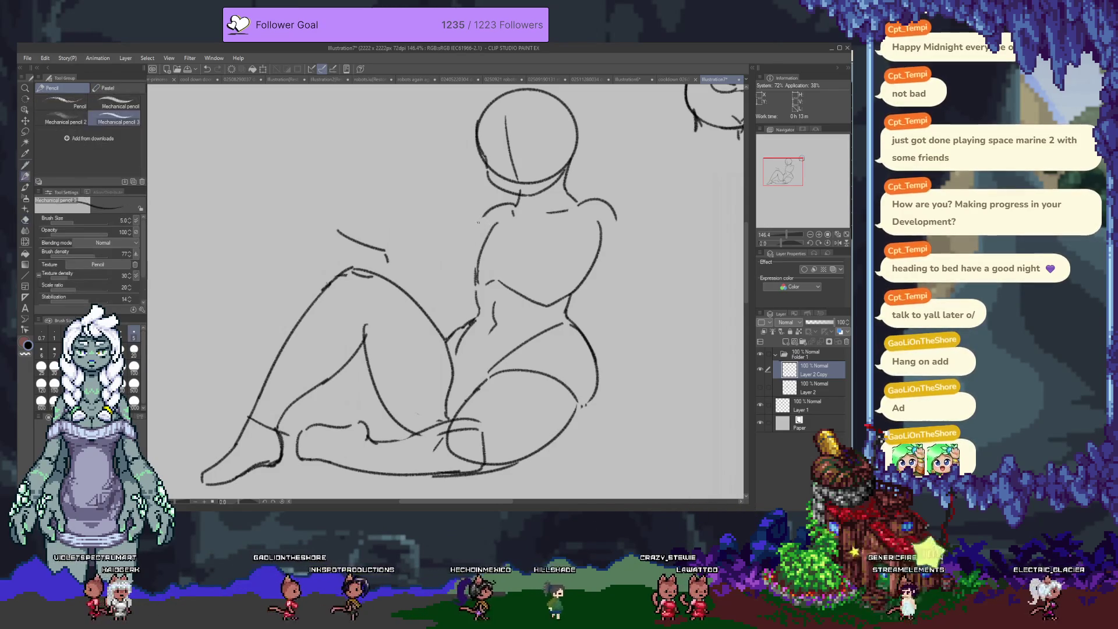
left_click_drag(485, 212, 398, 297)
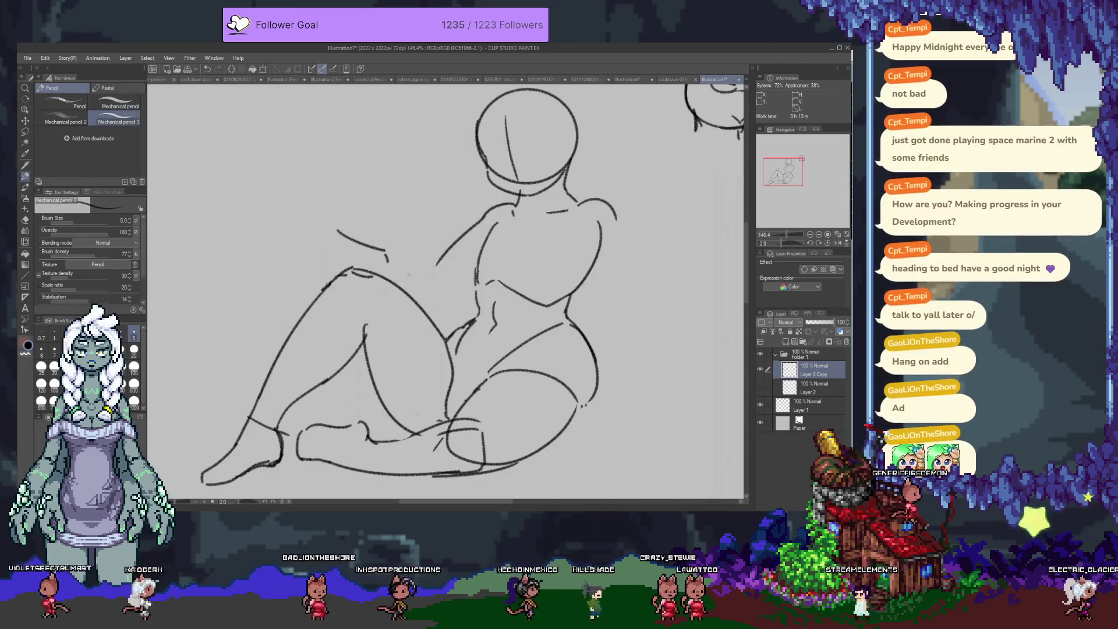
key("ctrl+z")
mouse_move(491, 210)
left_mouse_down()
mouse_move(435, 253)
mouse_move(446, 293)
left_mouse_up()
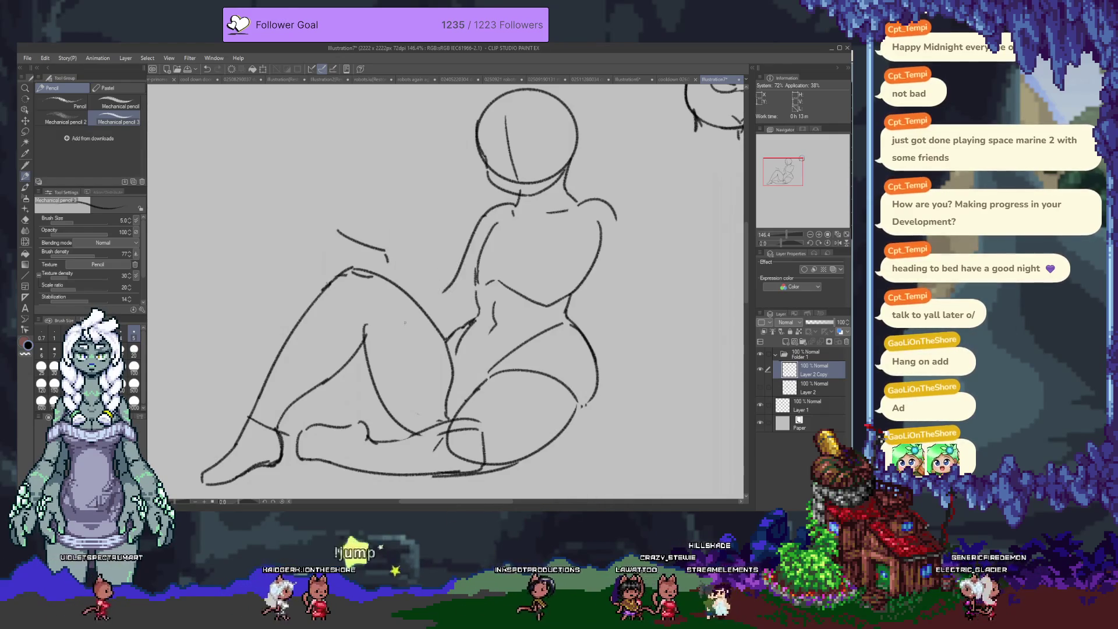
left_click_drag(384, 255, 450, 288)
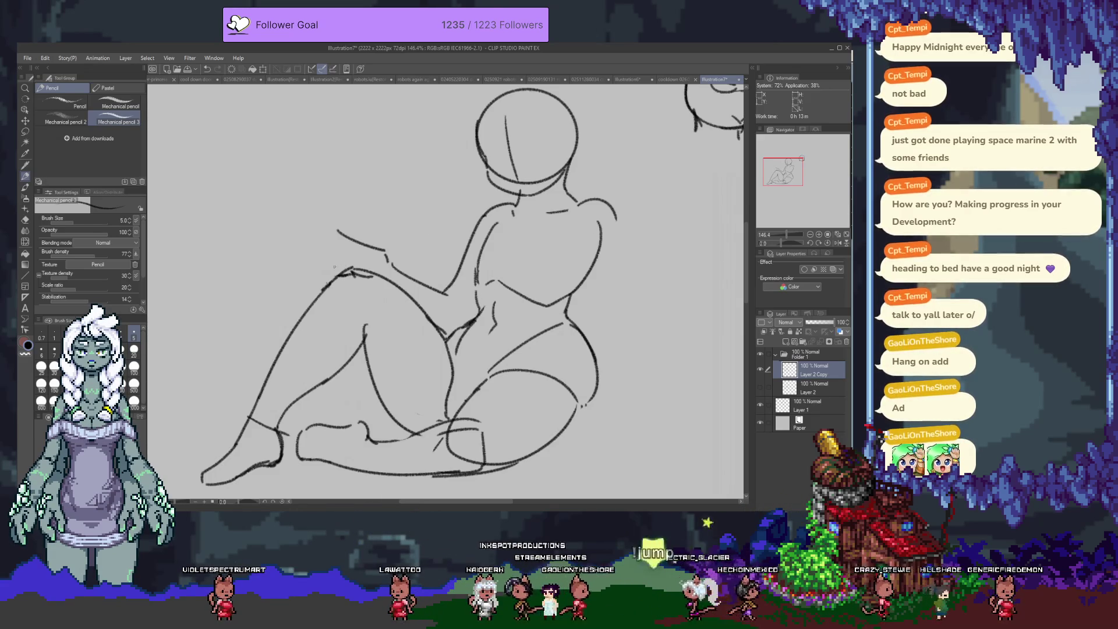
Clear part of the knee line and sketch the fingers resting over the knee.
mouse_move(325, 264)
left_mouse_down()
mouse_move(354, 259)
mouse_move(316, 254)
left_mouse_up()
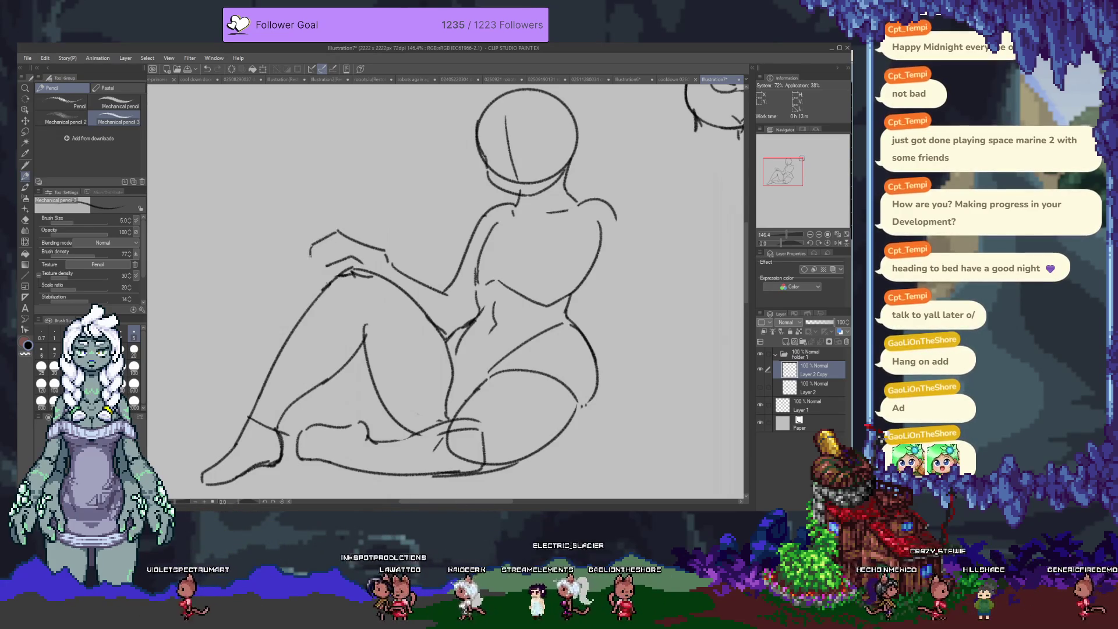
key("ctrl+z")
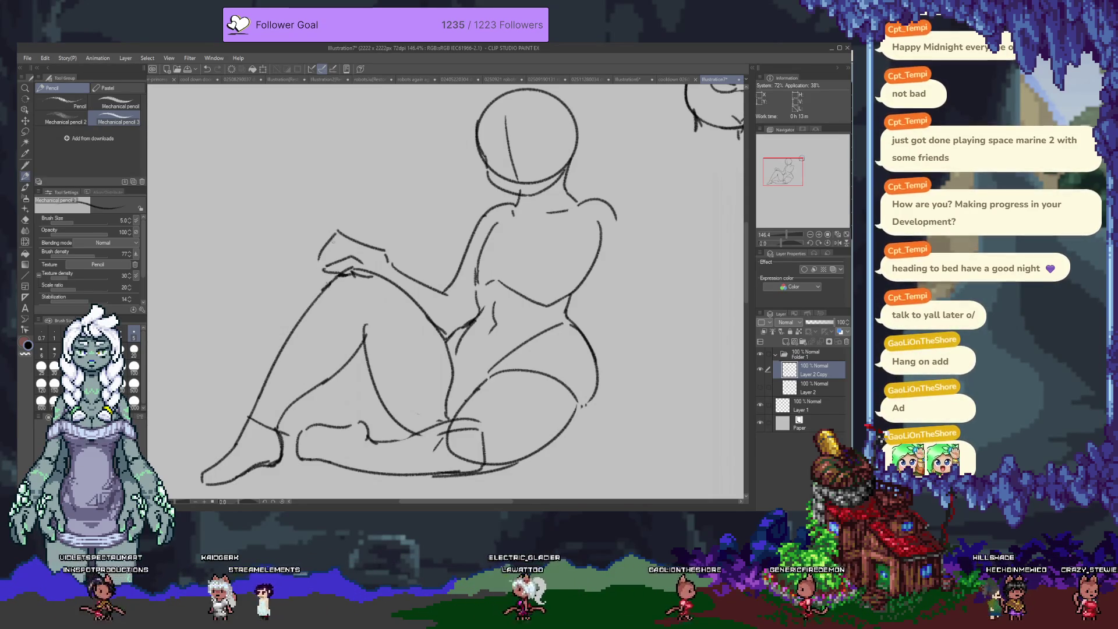
key("e")
left_click_drag(324, 249, 338, 236)
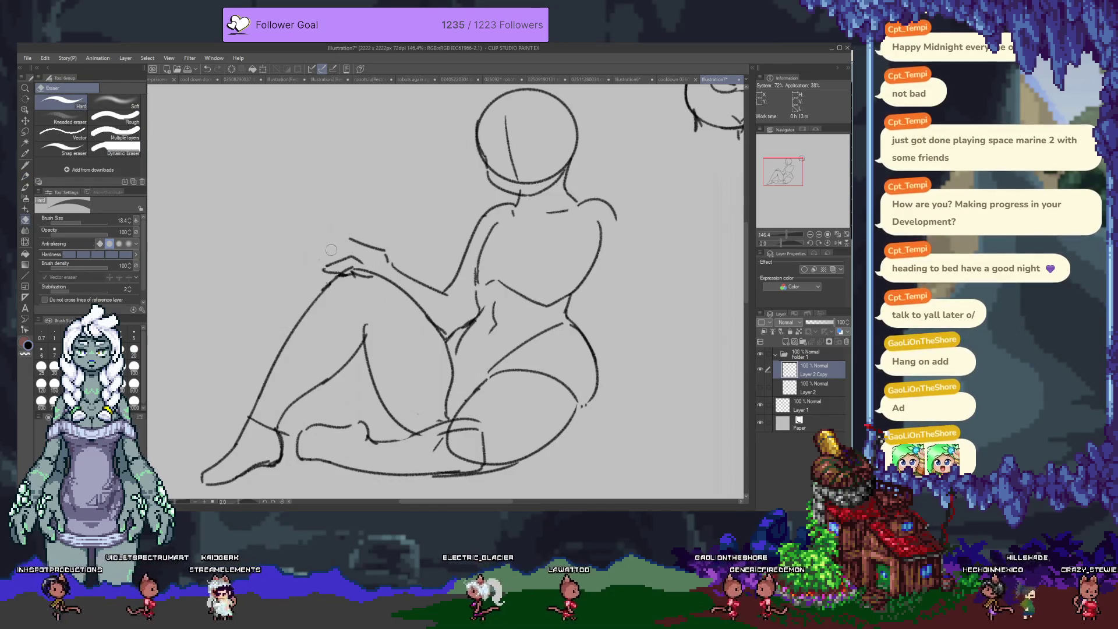
key("p")
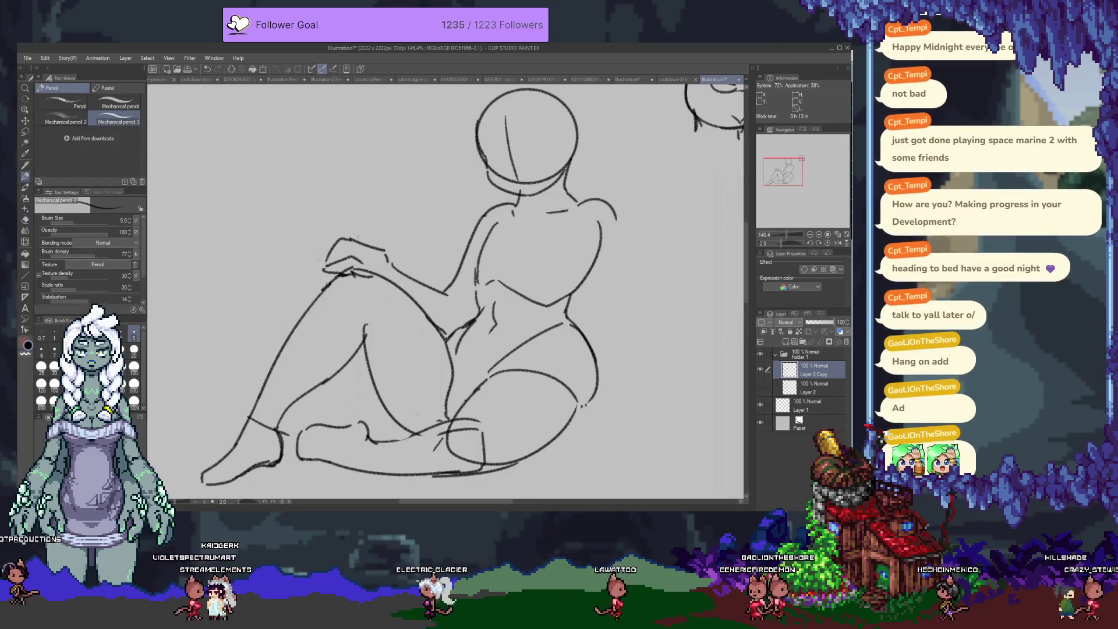
left_click_drag(326, 224, 345, 236)
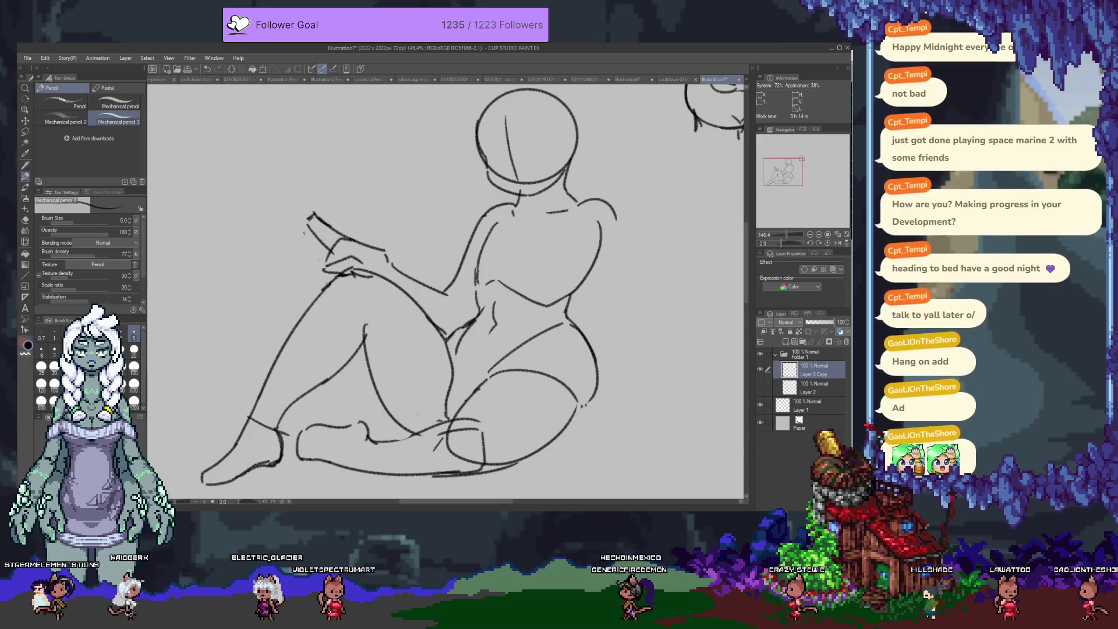
Erase the scribbly marks by the hand and redraw its strokes over the knee.
left_click_drag(306, 227, 327, 254)
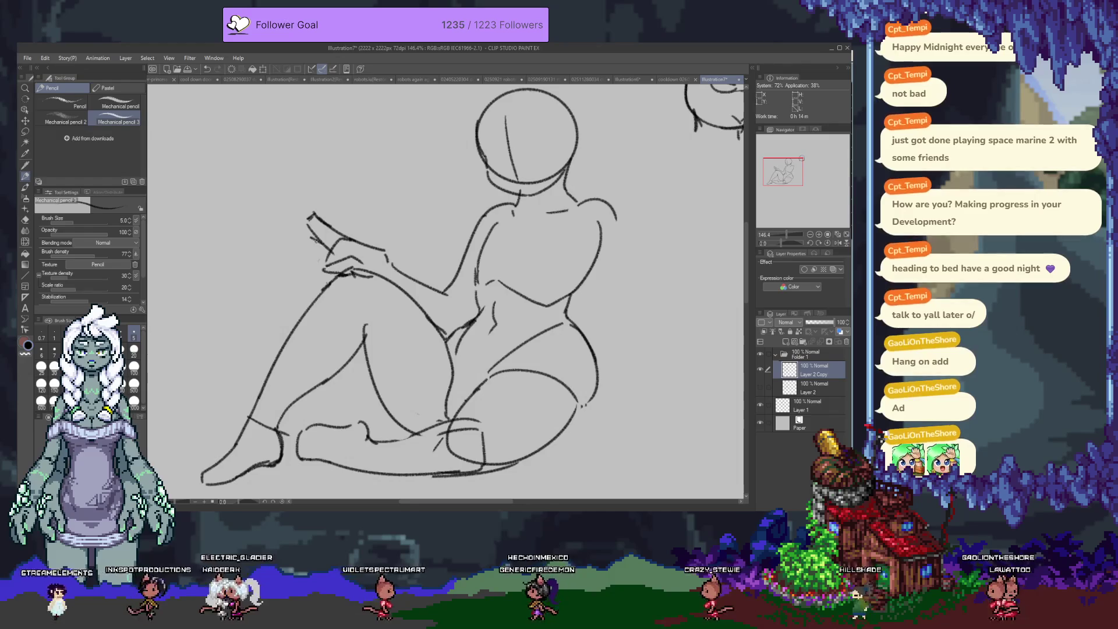
left_click_drag(300, 236, 322, 232)
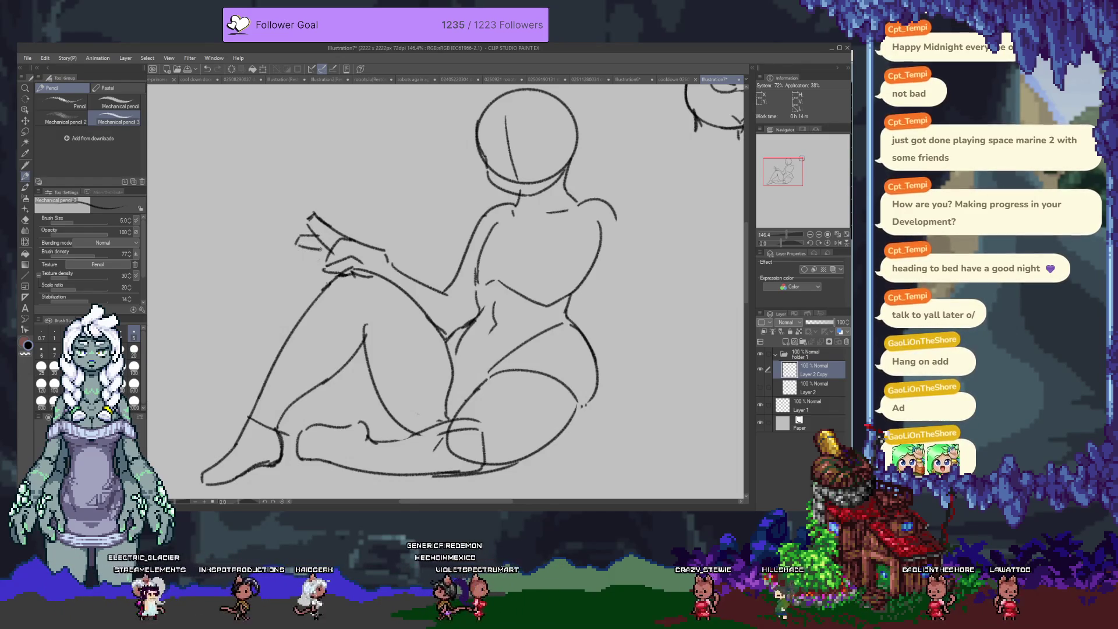
left_click_drag(297, 239, 325, 252)
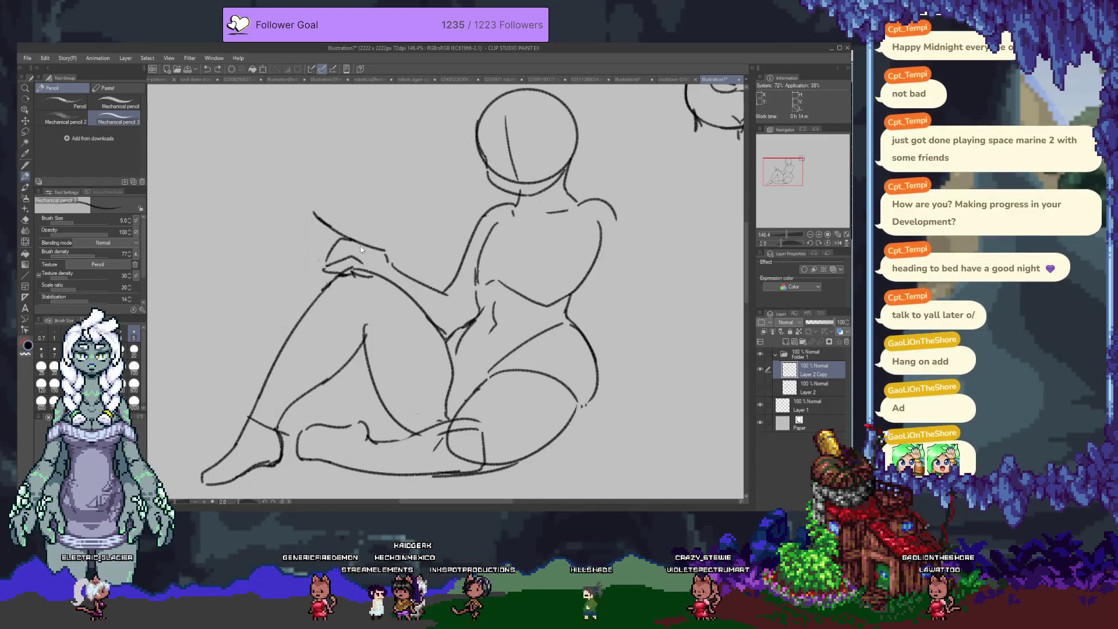
key("ctrl+z")
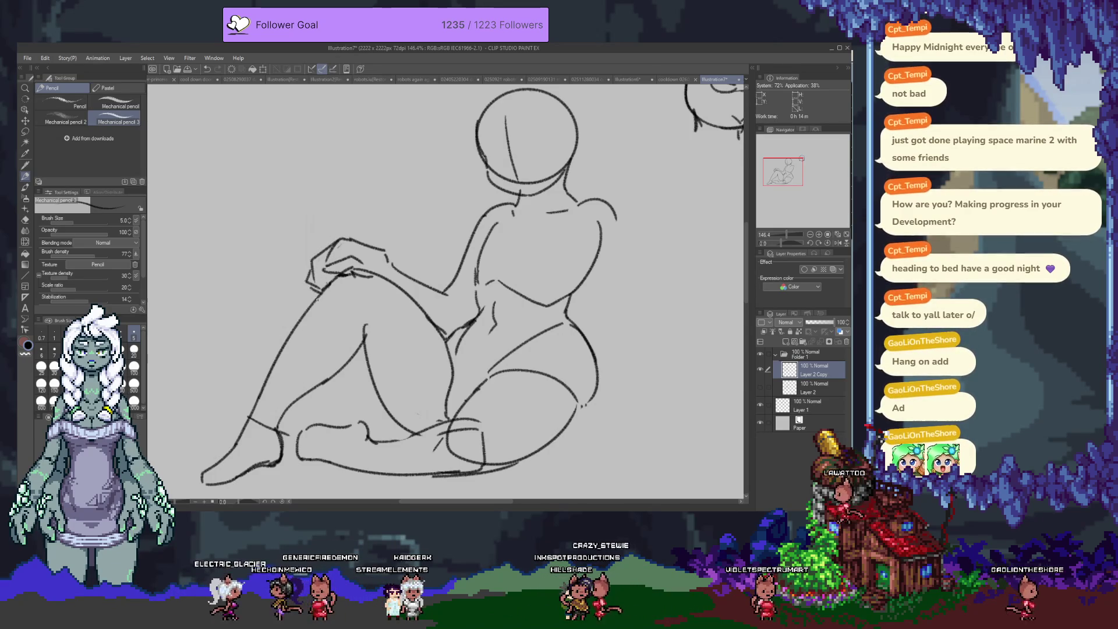
Undo a bad elbow stroke and pan the canvas to show the figure's right side.
key("e")
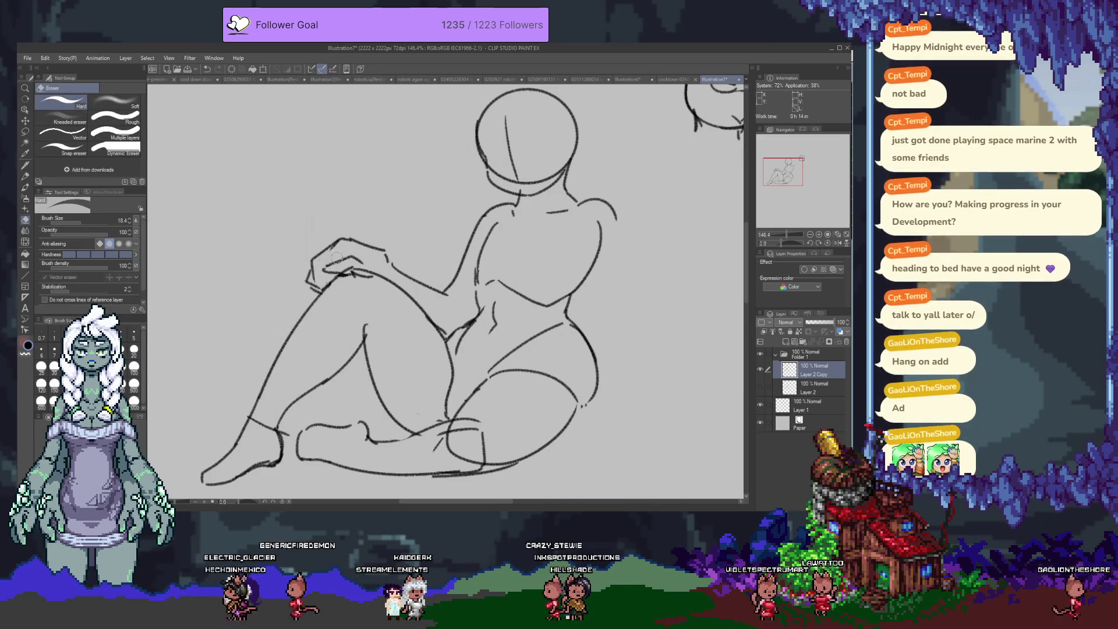
key("p")
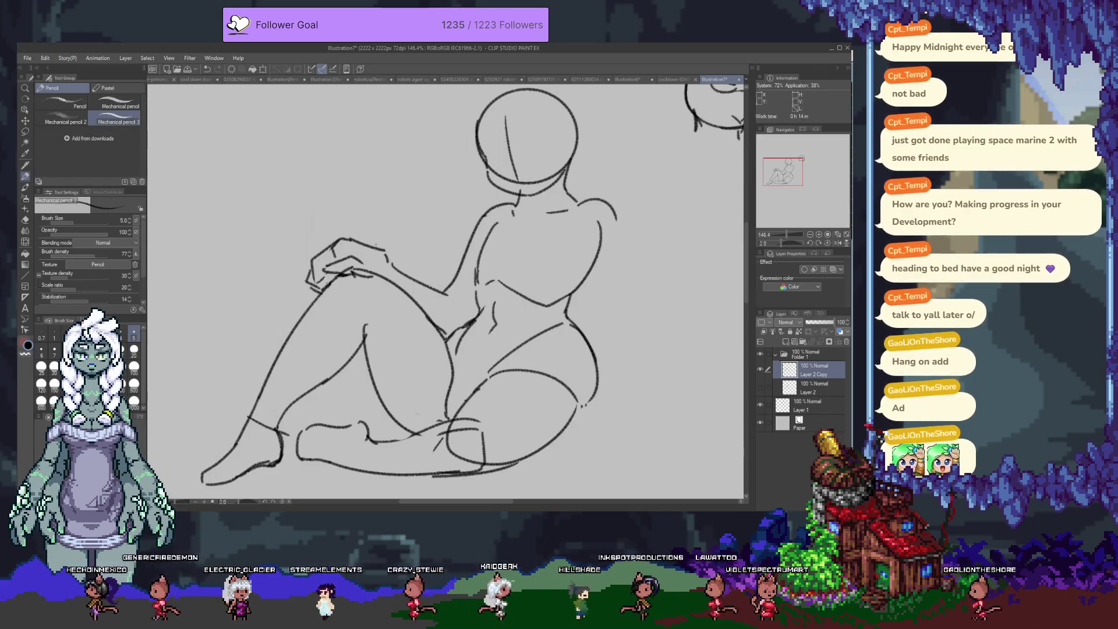
key("ctrl+z")
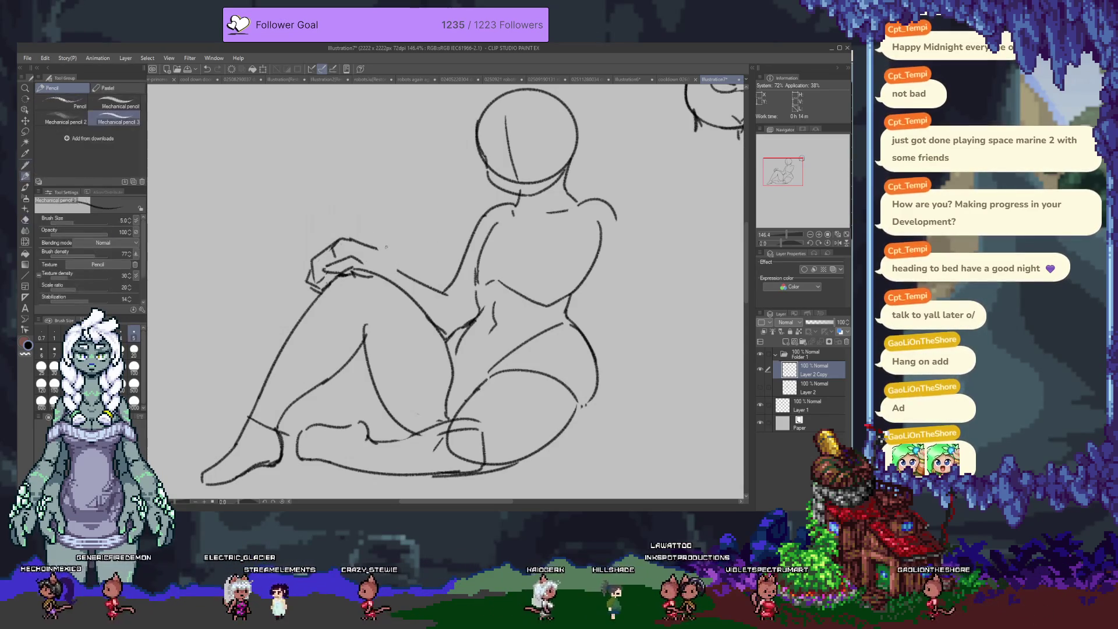
left_click_drag(387, 247, 317, 272)
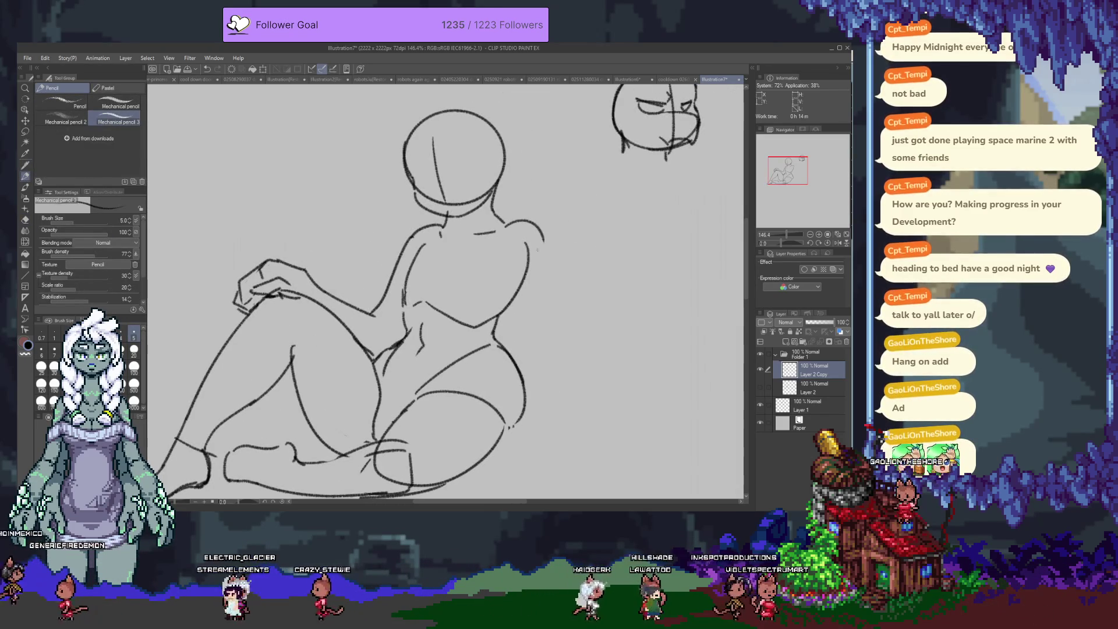
Undo the failed right arm attempts and pan the view upward over the figure.
key("ctrl+z")
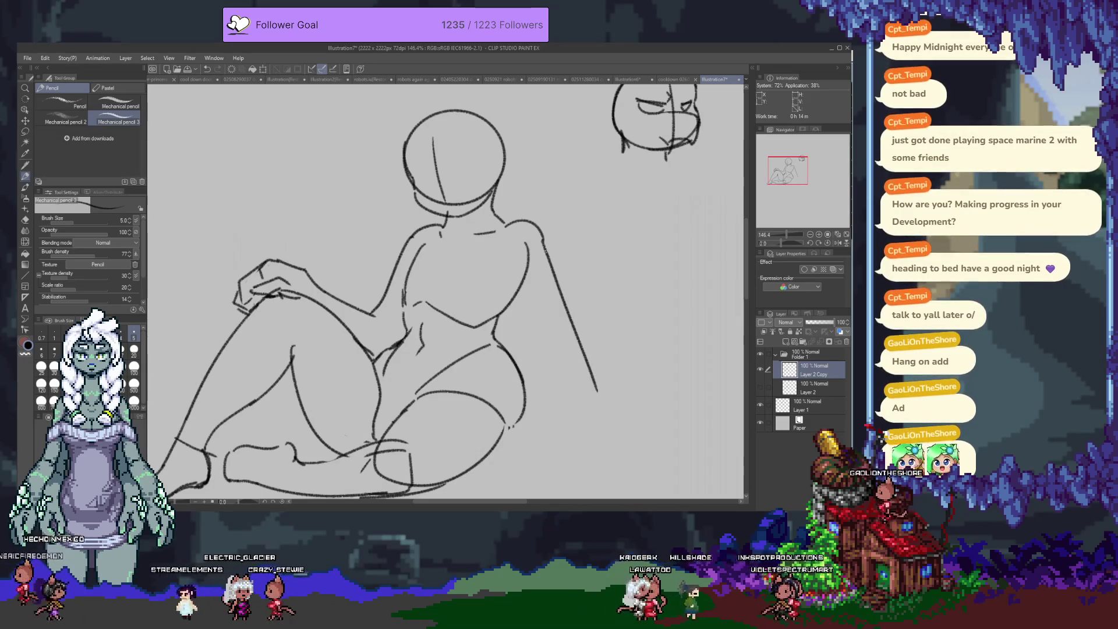
key("ctrl+z")
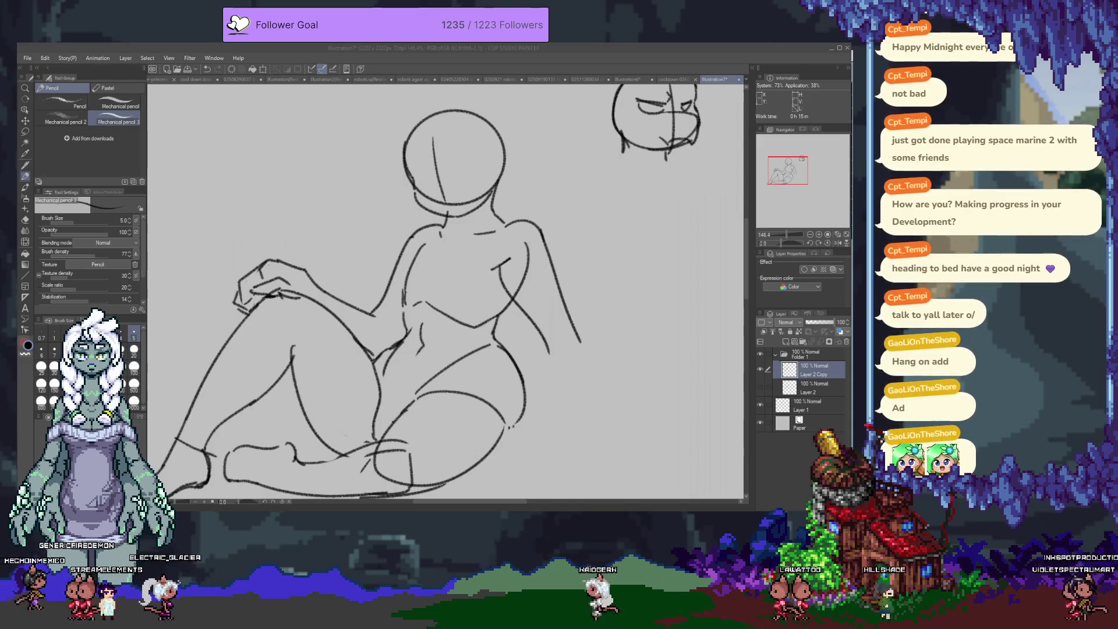
left_click(555, 349)
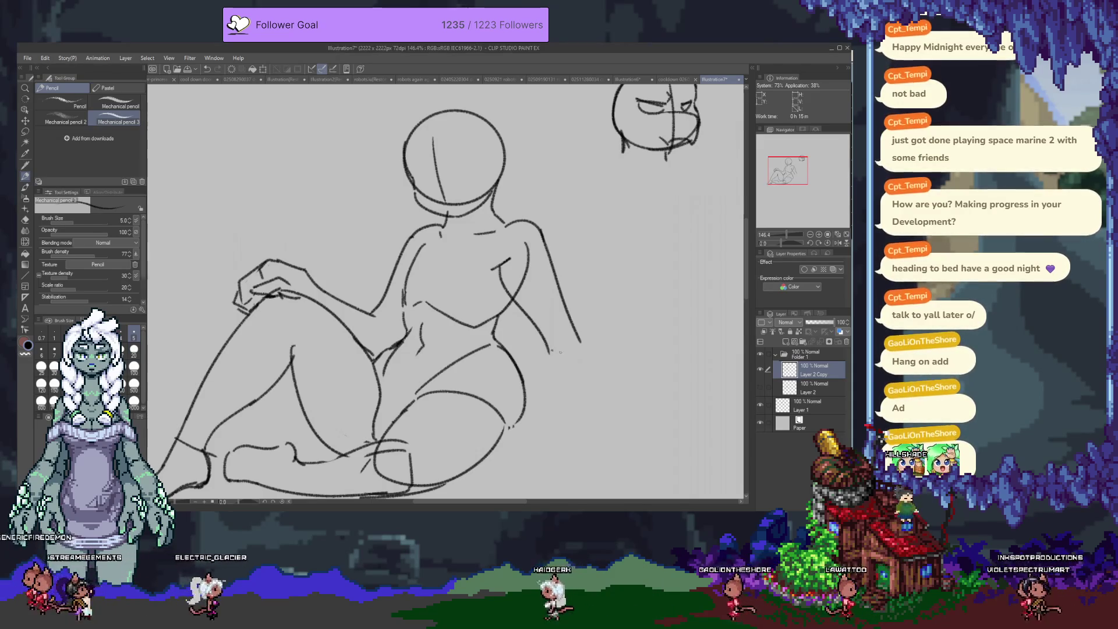
left_click_drag(554, 350, 531, 302)
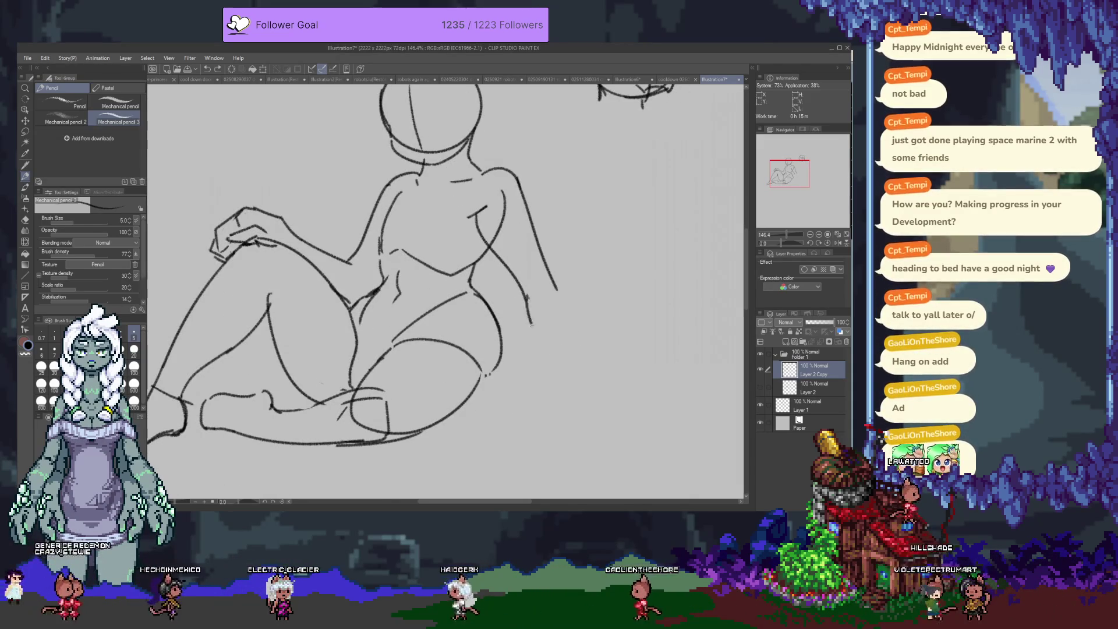
Draw the right arm down from the shoulder and rough in a hand at its end.
left_click_drag(527, 301, 574, 388)
key("ctrl+z")
left_click_drag(527, 298, 575, 380)
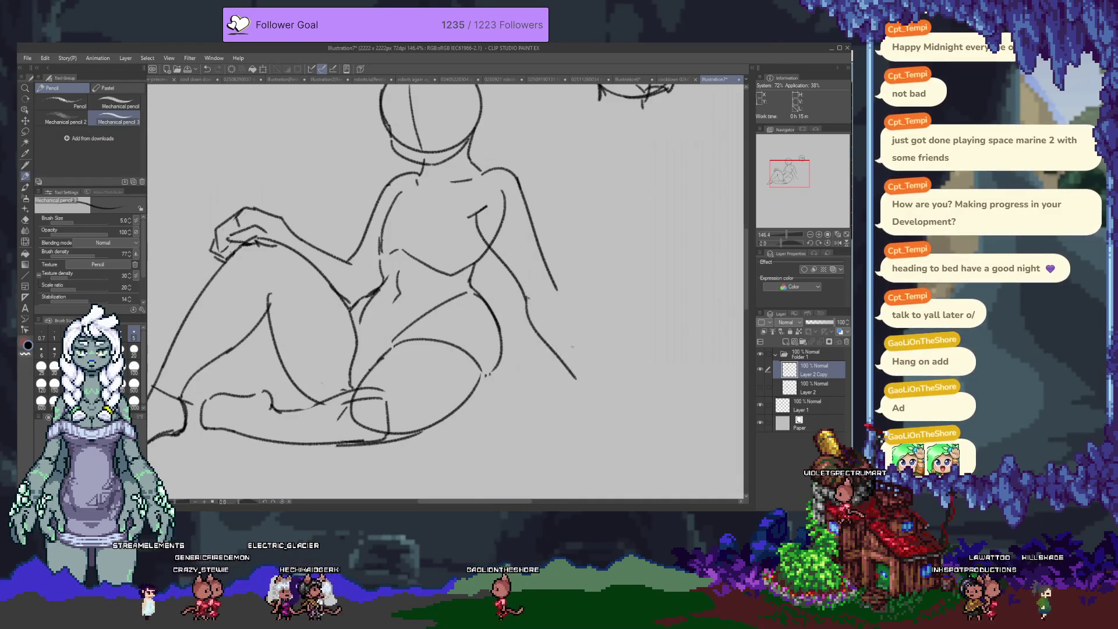
left_click_drag(559, 293, 575, 330)
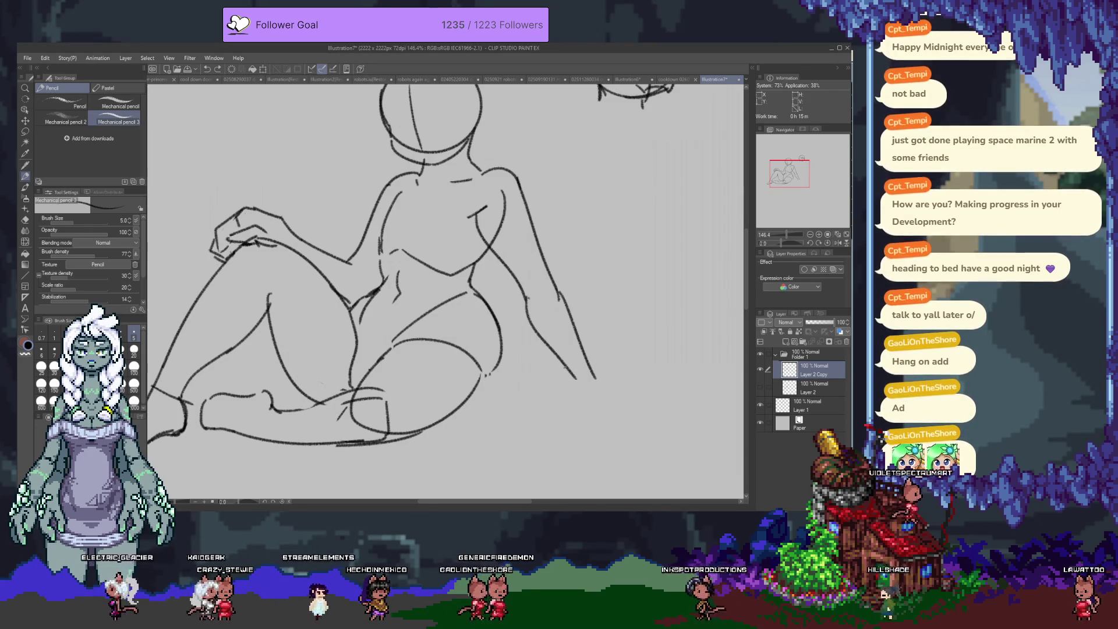
left_click_drag(568, 368, 576, 396)
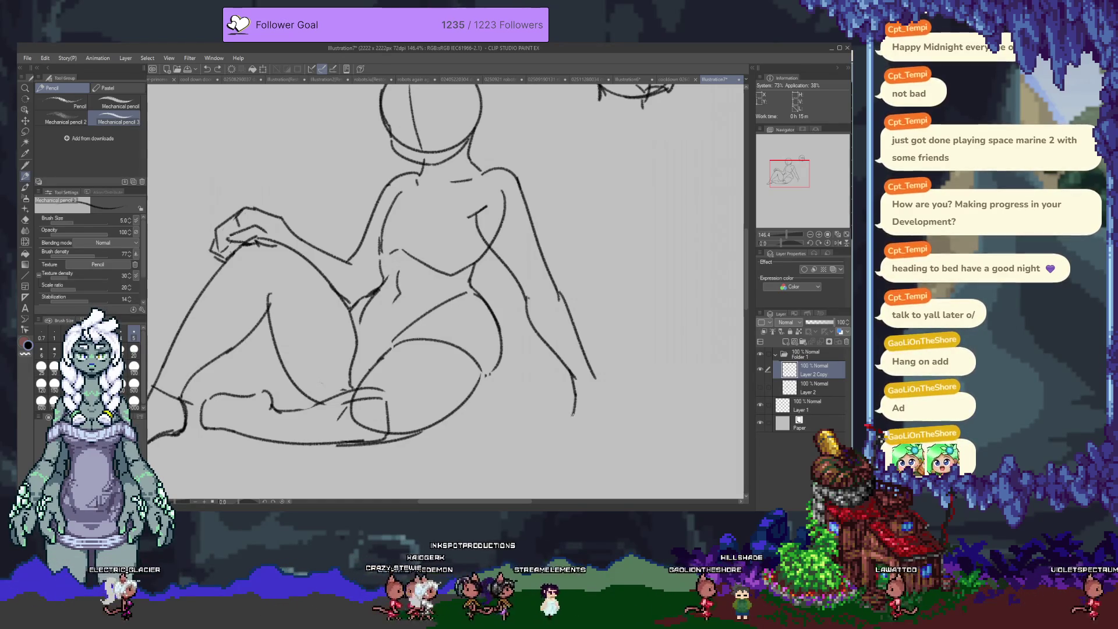
mouse_move(573, 411)
left_mouse_down()
mouse_move(618, 402)
mouse_move(605, 409)
left_mouse_up()
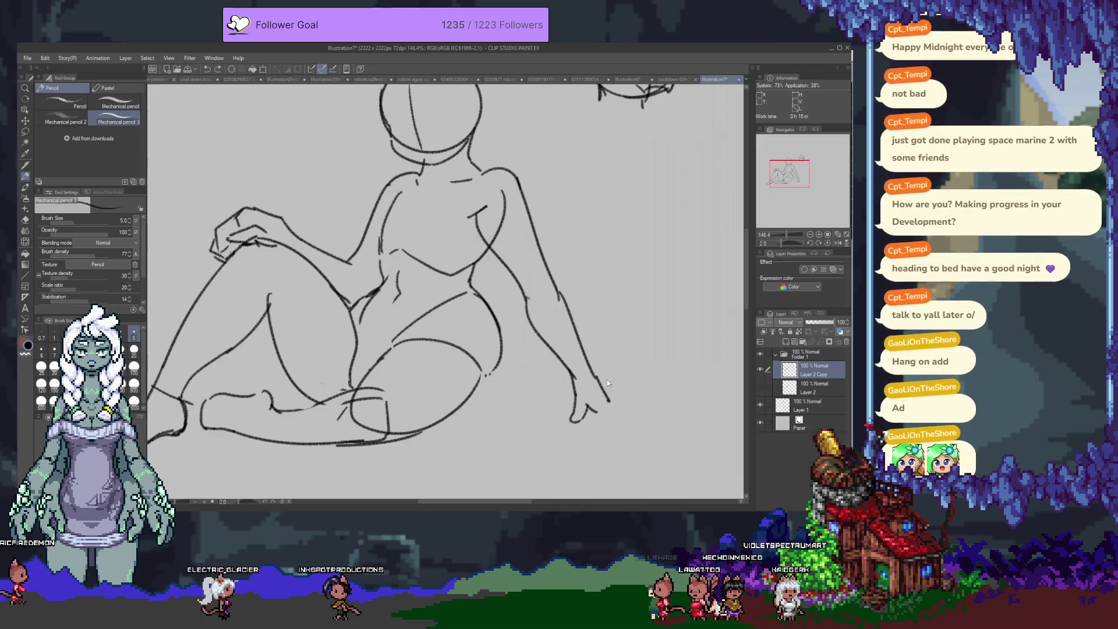
Extend the right arm line to the ground and sketch the fingers of the braced hand.
key("e")
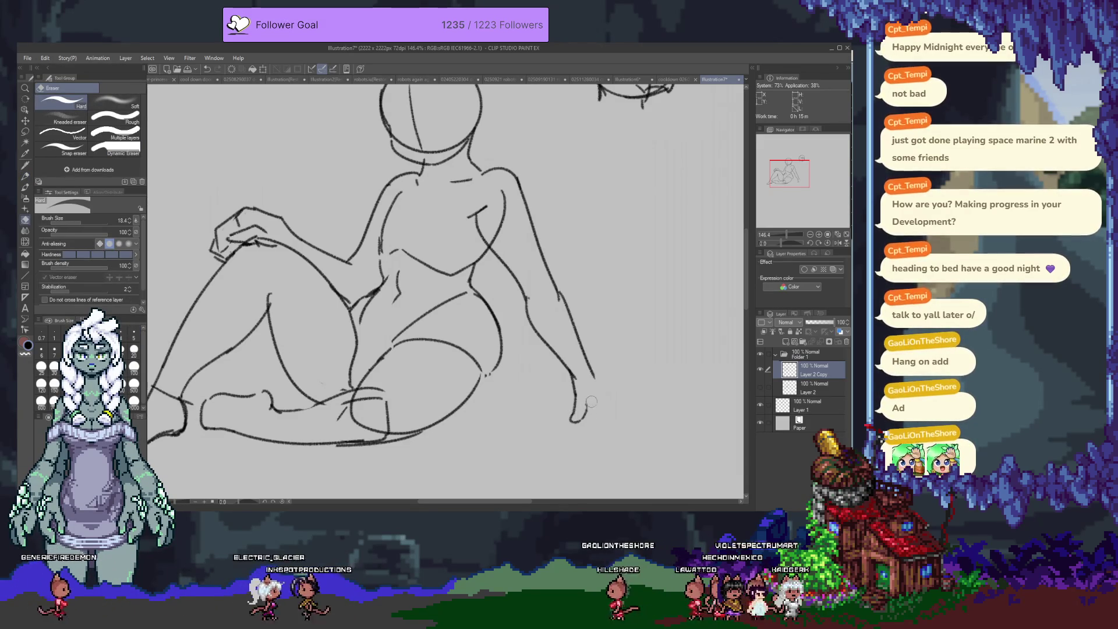
key("p")
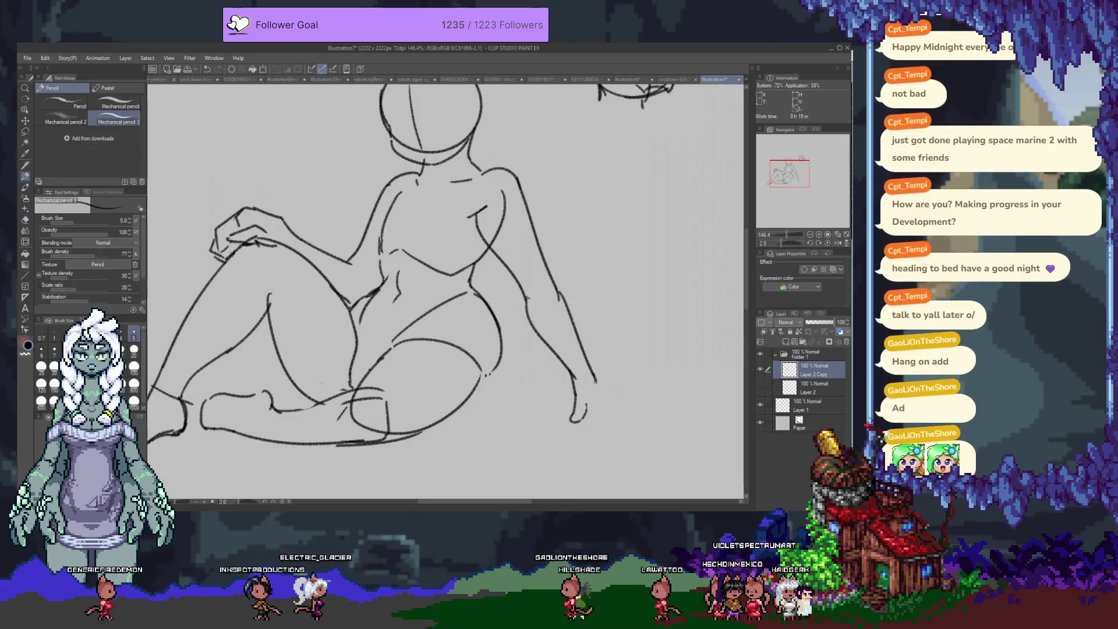
left_click_drag(593, 380, 613, 418)
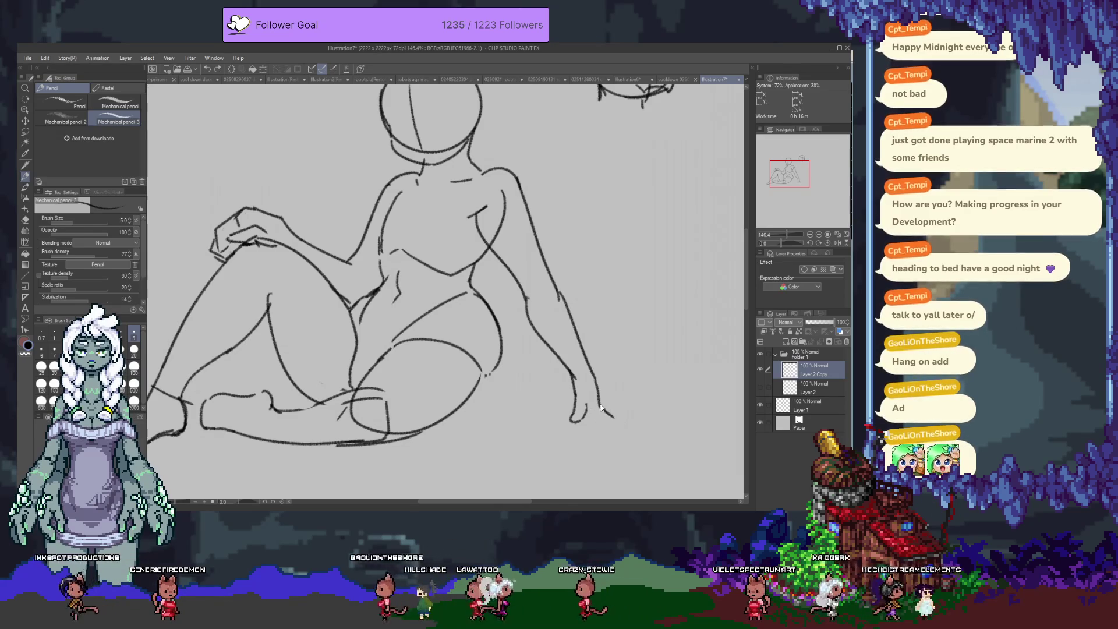
key("e")
key("p")
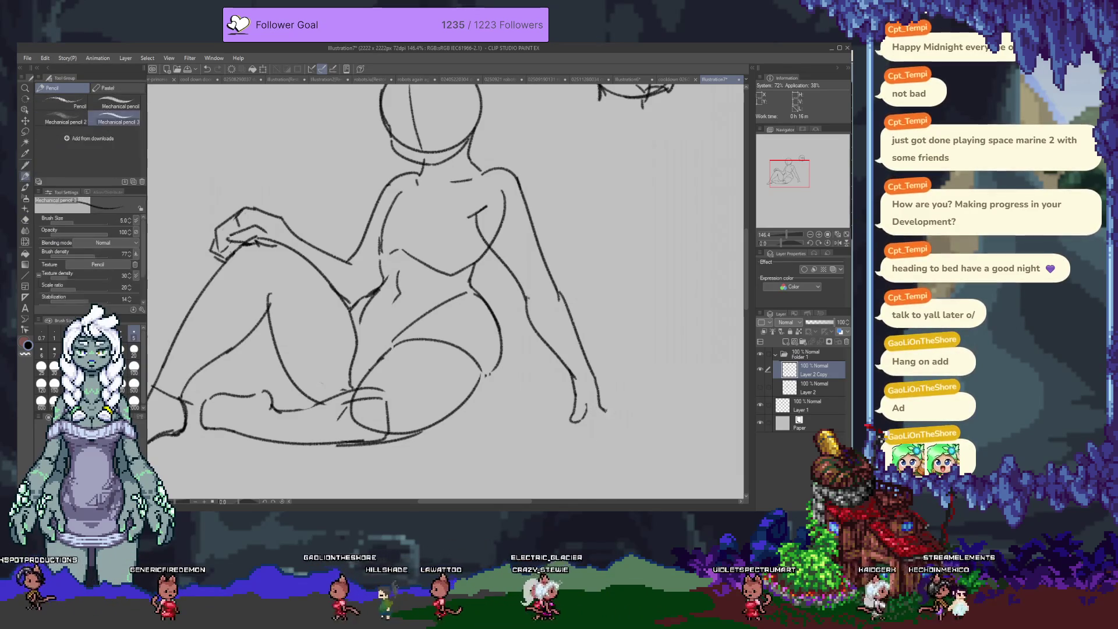
mouse_move(573, 418)
left_mouse_down()
mouse_move(620, 416)
mouse_move(607, 408)
left_mouse_up()
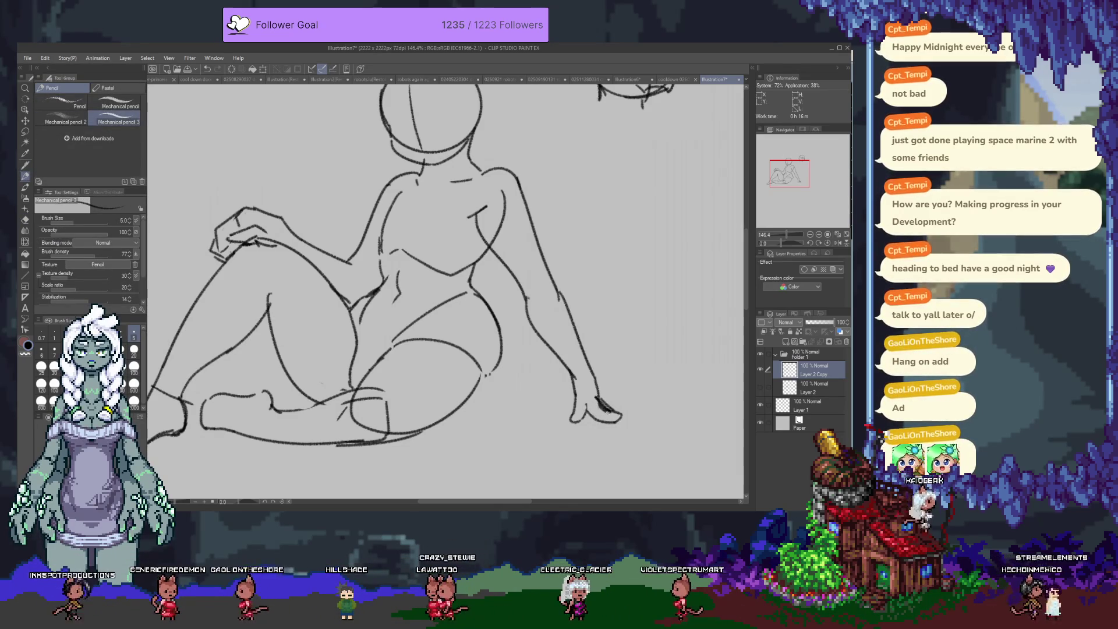
scroll(501, 286, "down", 3)
scroll(500, 287, "up", 3)
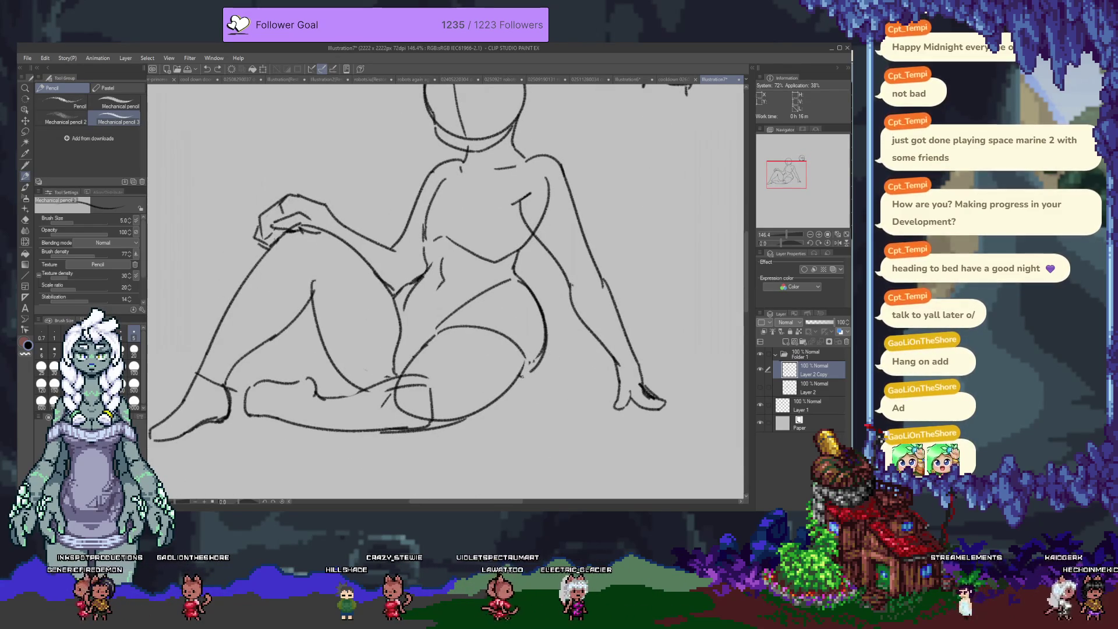
Draw a line down the torso's left side from the shoulder, then recentre the whole figure in view.
key("e")
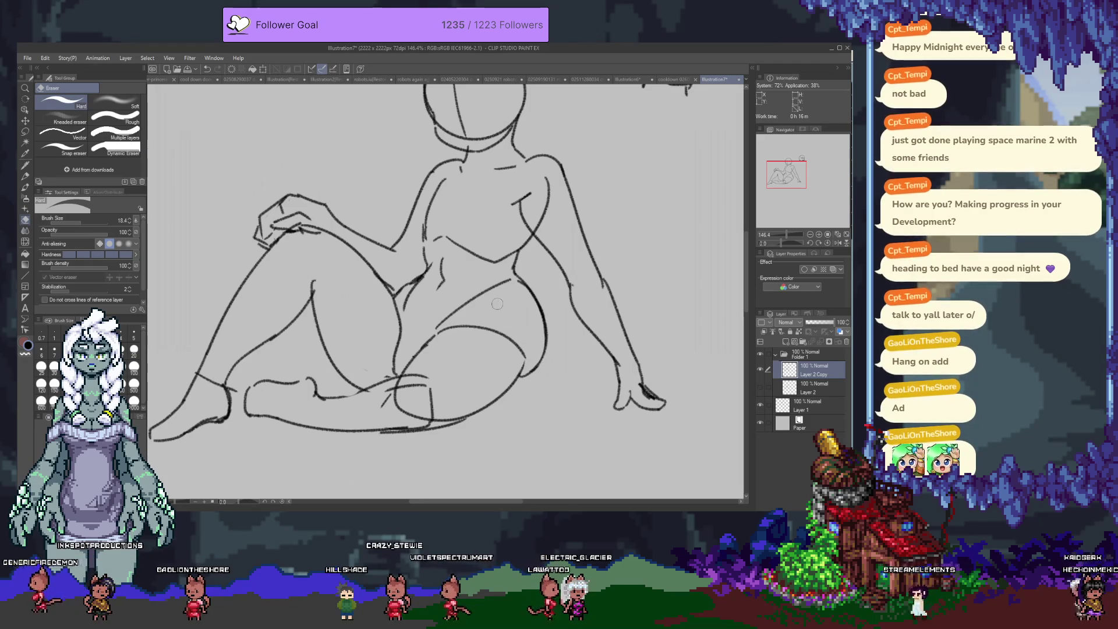
key("p")
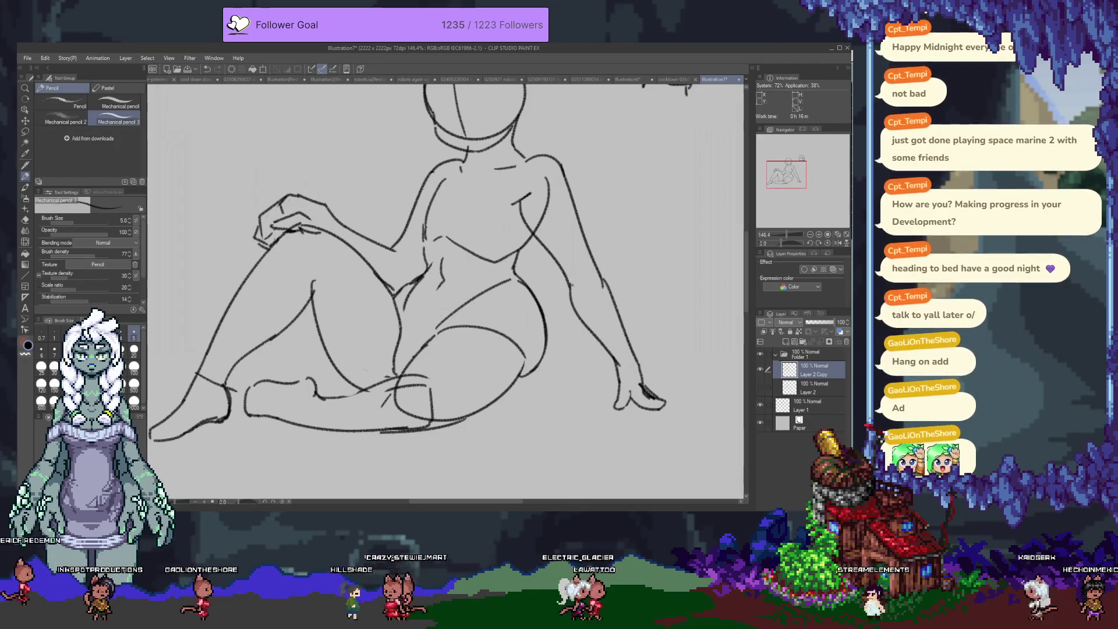
key("e")
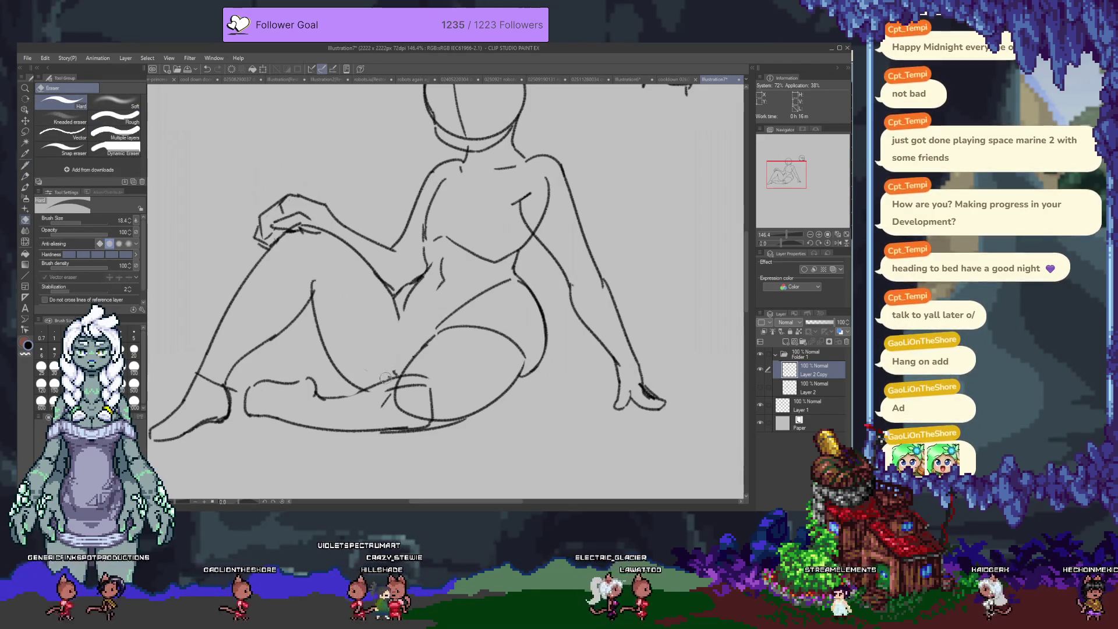
key("p")
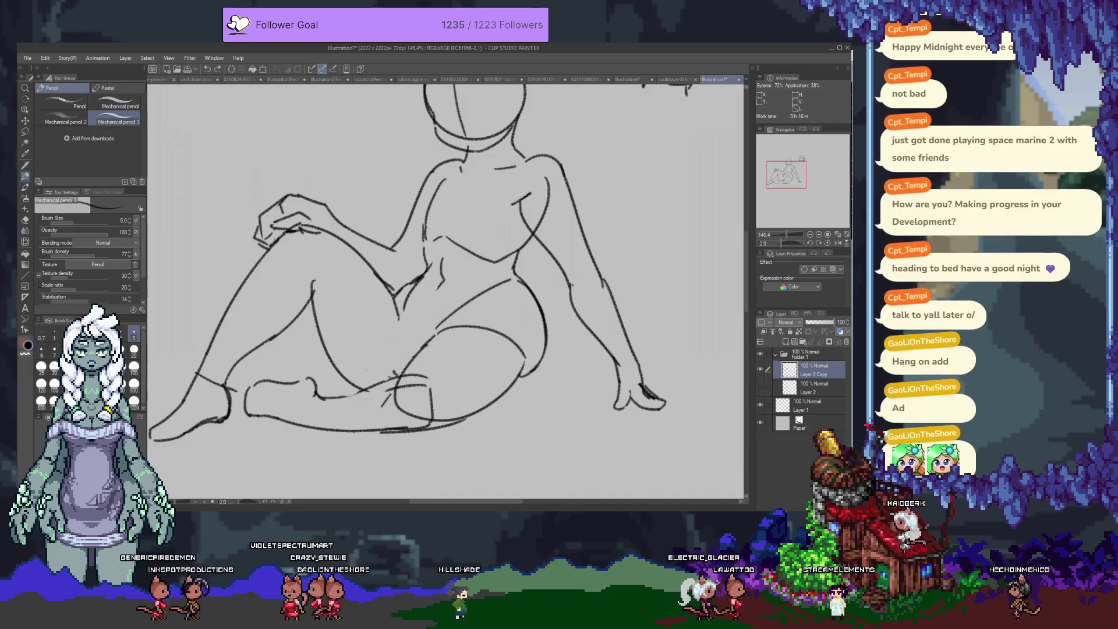
scroll(446, 289, "up", 3)
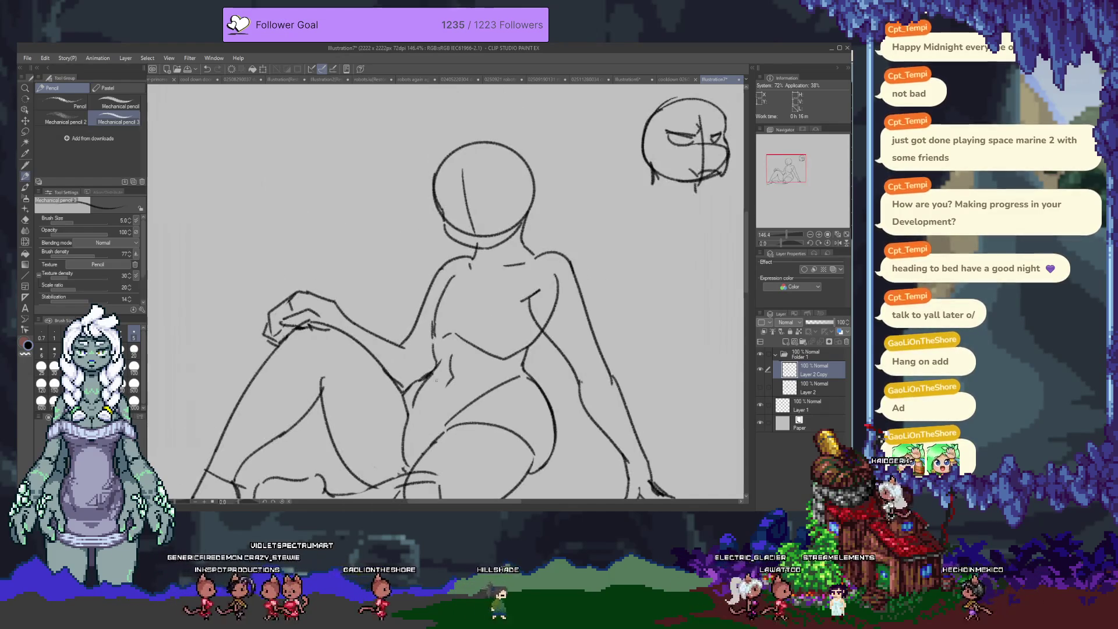
key("e")
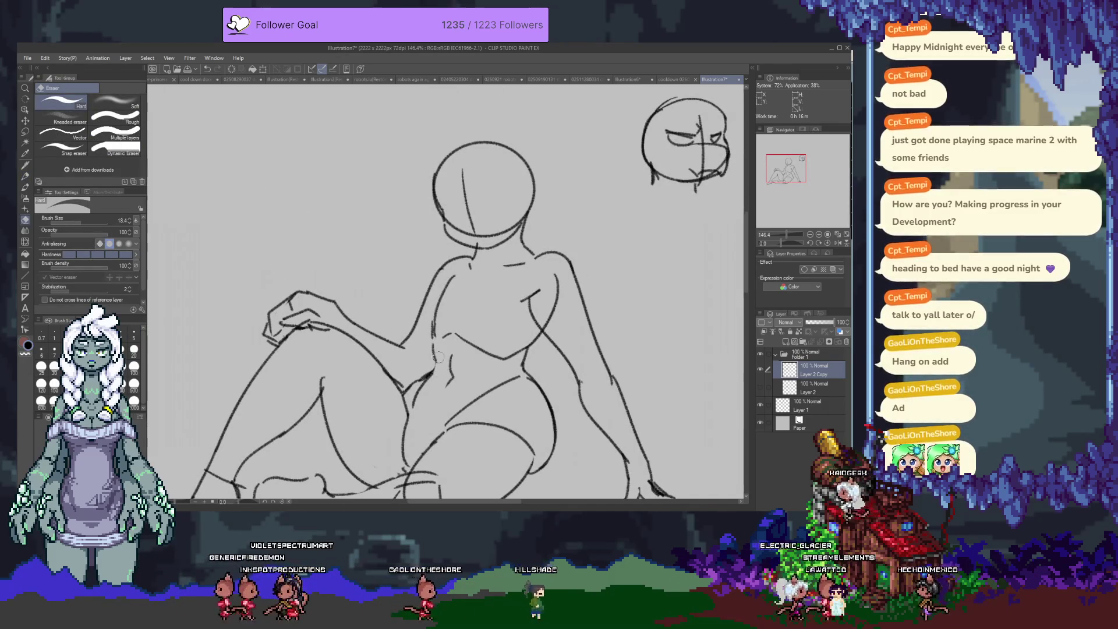
key("p")
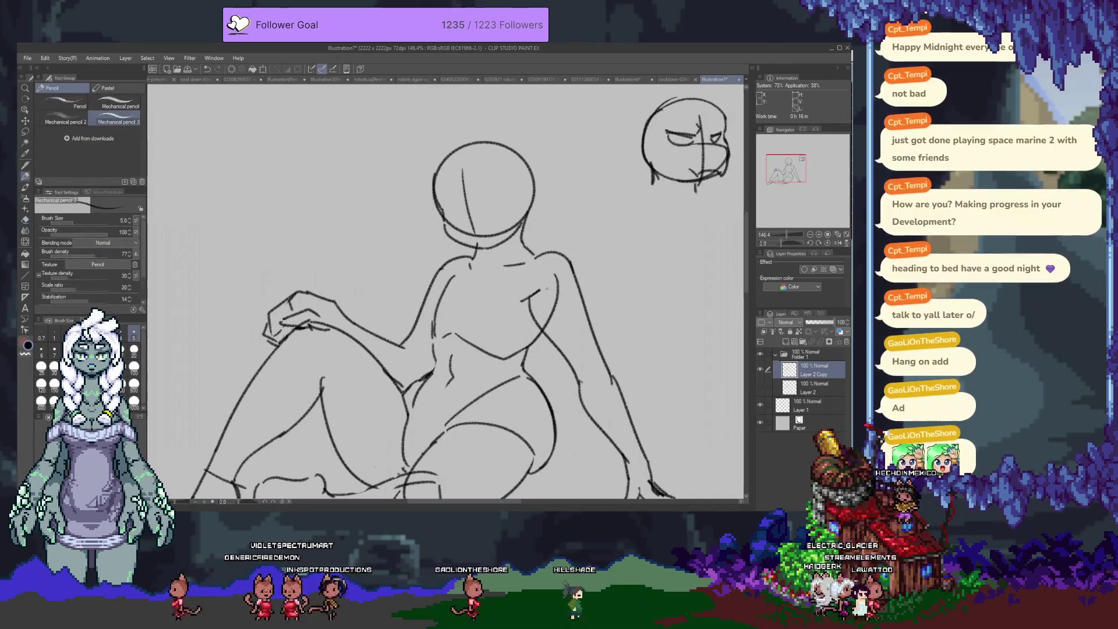
scroll(464, 255, "down", 1)
scroll(463, 255, "up", 2)
scroll(463, 255, "down", 2)
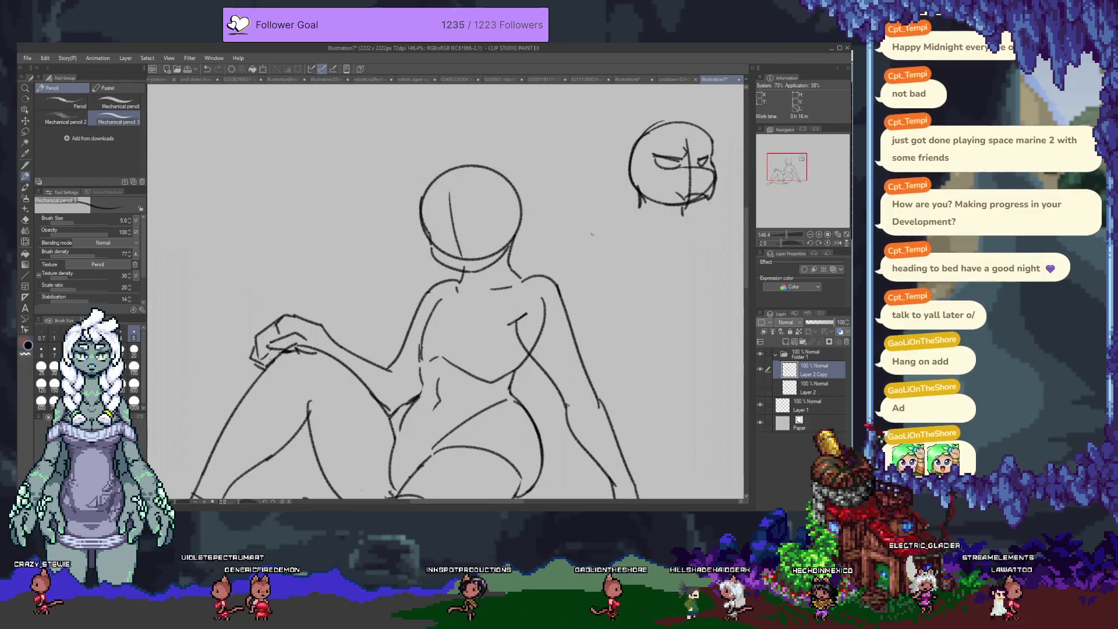
left_click_drag(441, 269, 400, 343)
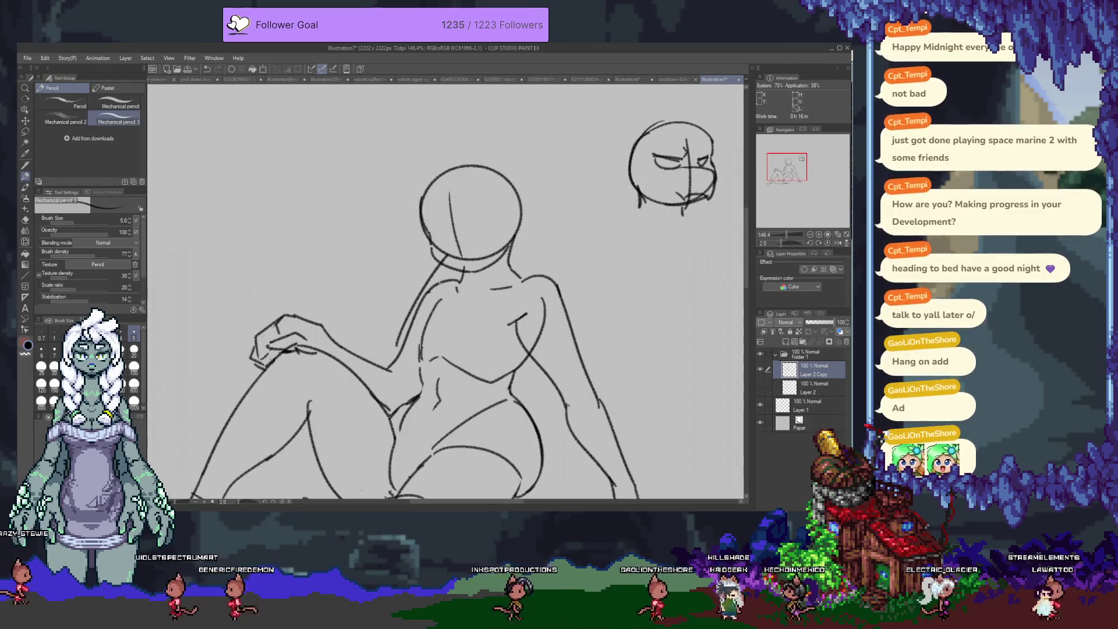
scroll(429, 312, "down", 3)
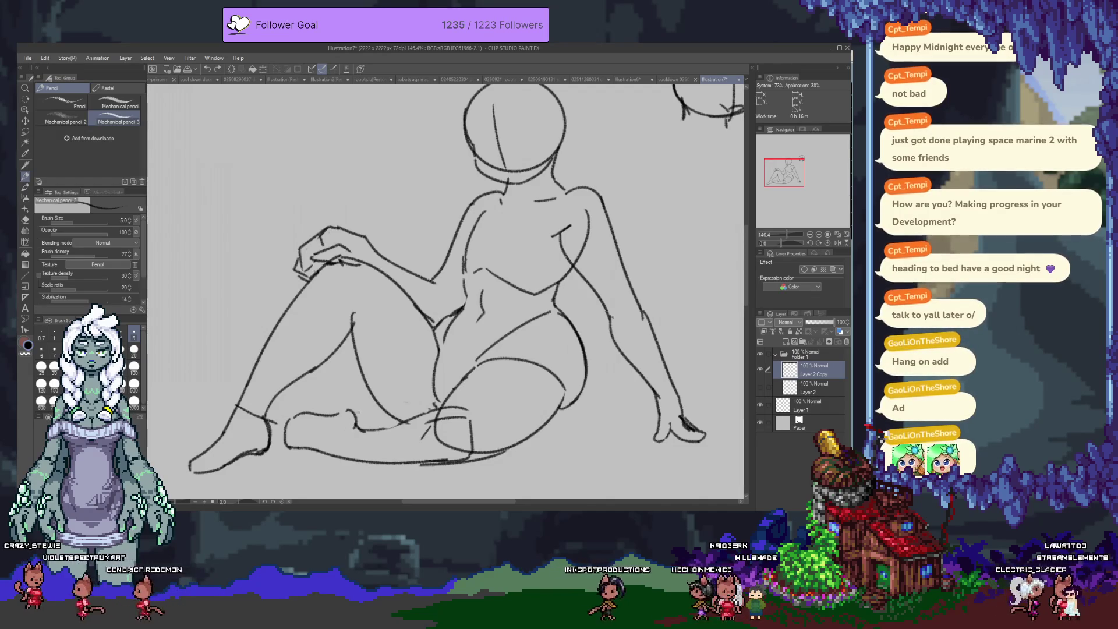
left_click_drag(280, 408, 330, 356)
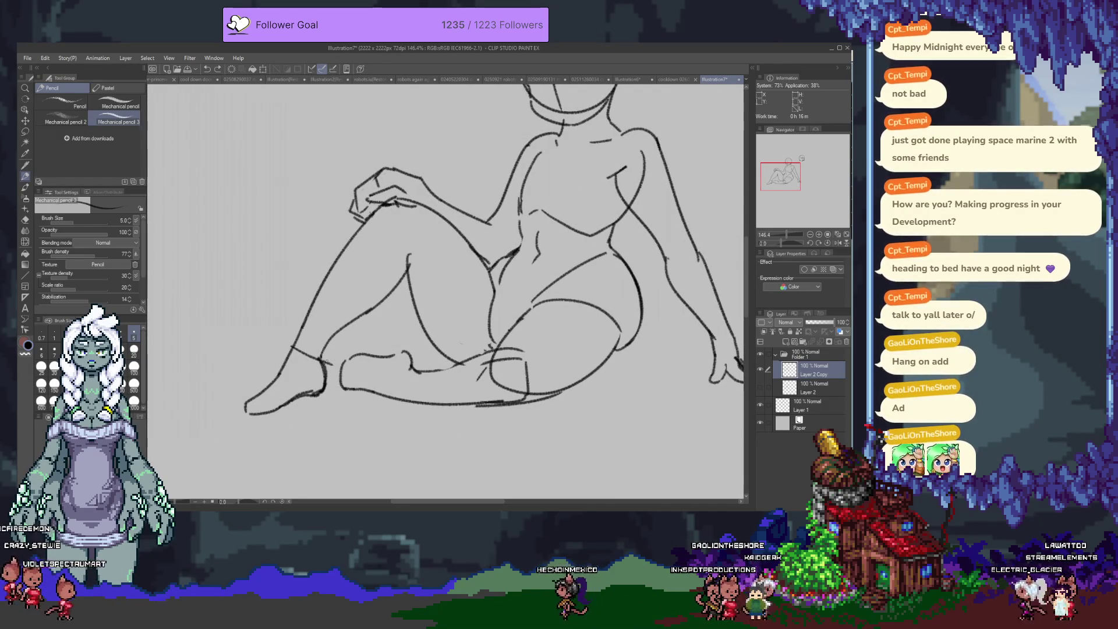
scroll(454, 288, "down", 3)
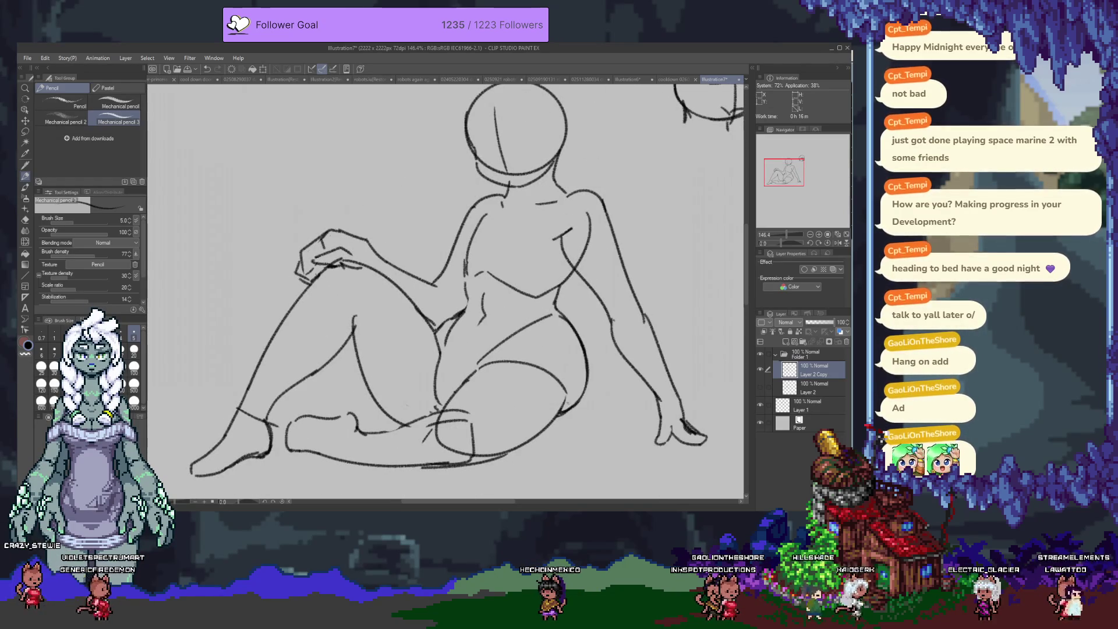
left_click_drag(559, 333, 549, 380)
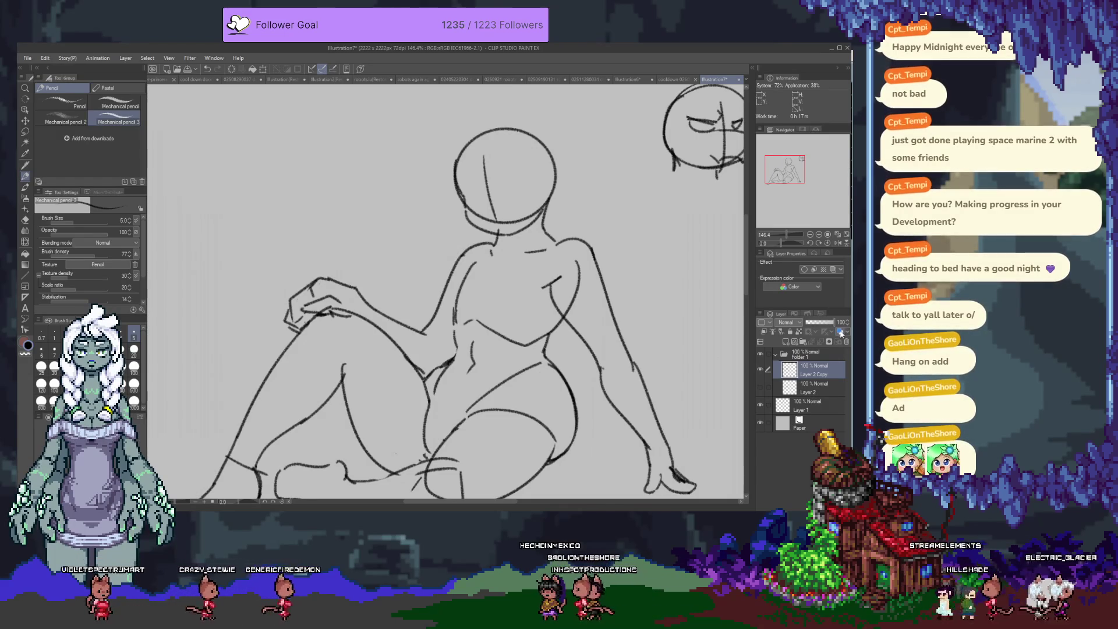
Tint the rough sketch layer blue and add a new empty raster layer above it for line art.
left_click(805, 269)
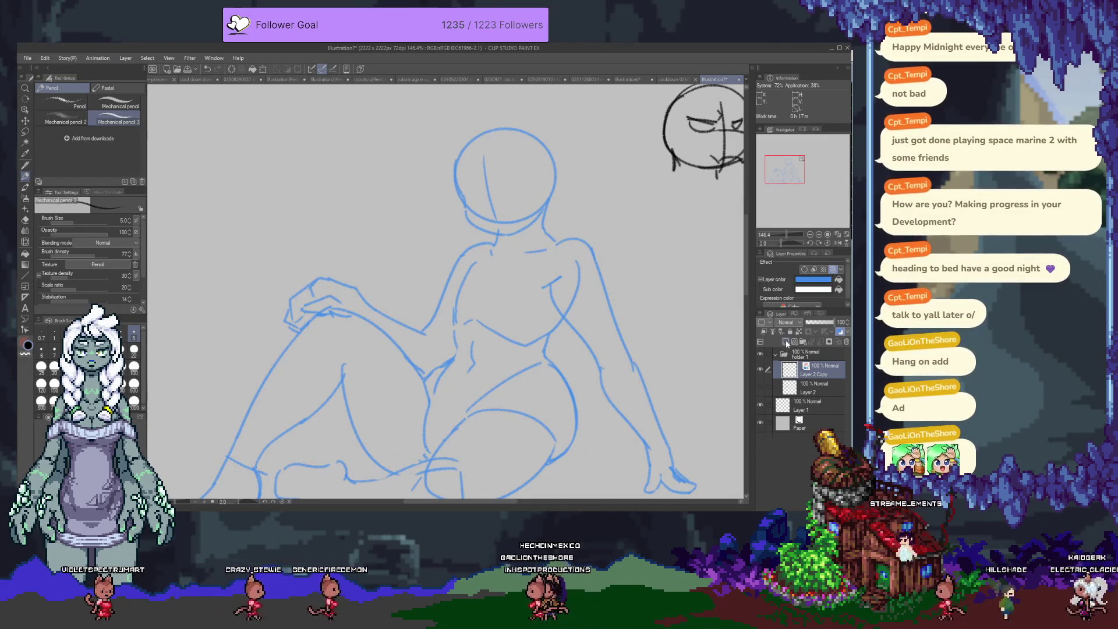
left_click(785, 343)
key("p")
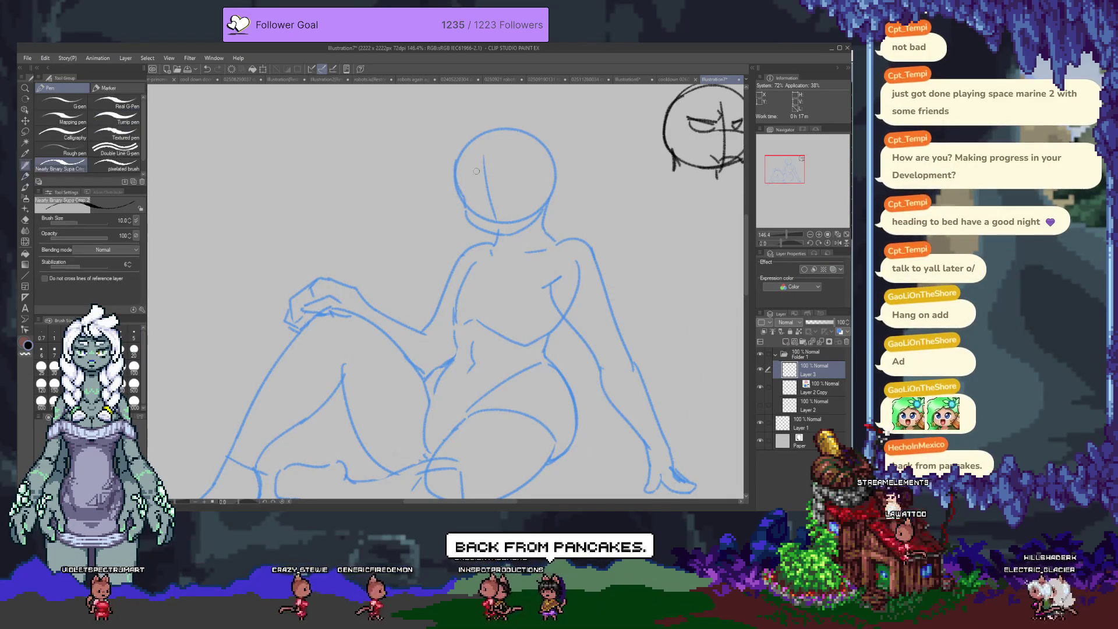
left_click_drag(467, 144, 476, 206)
key("ctrl+z")
Test another pen brush on the head, undo the trials, and return to the Mechanical pencil.
left_click(106, 167)
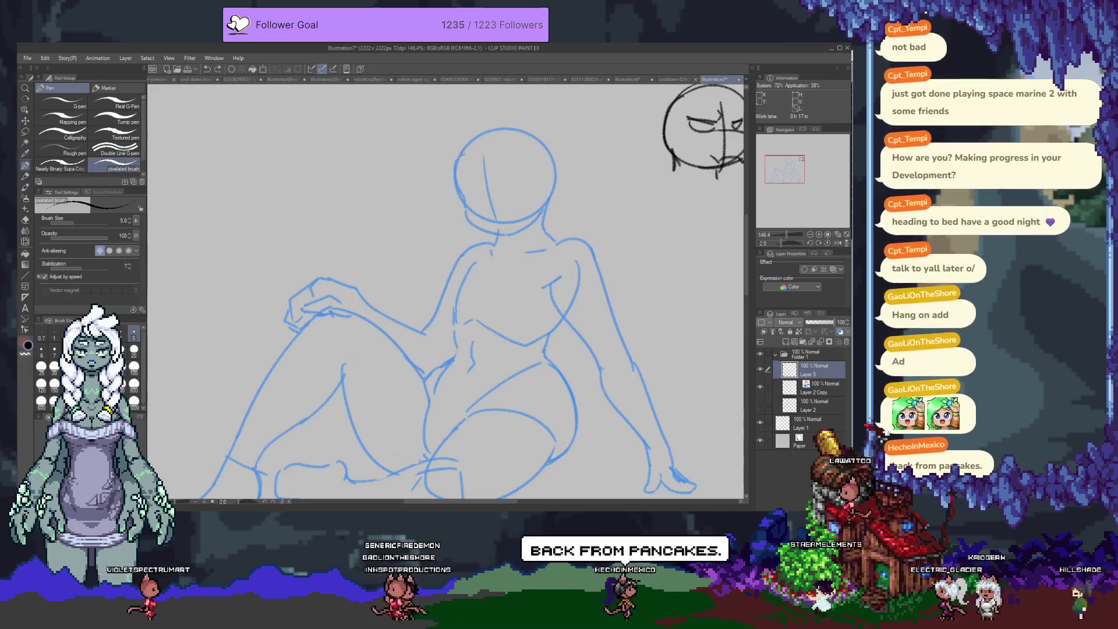
mouse_move(469, 153)
left_mouse_down()
mouse_move(466, 197)
mouse_move(439, 212)
left_mouse_up()
key("ctrl+z")
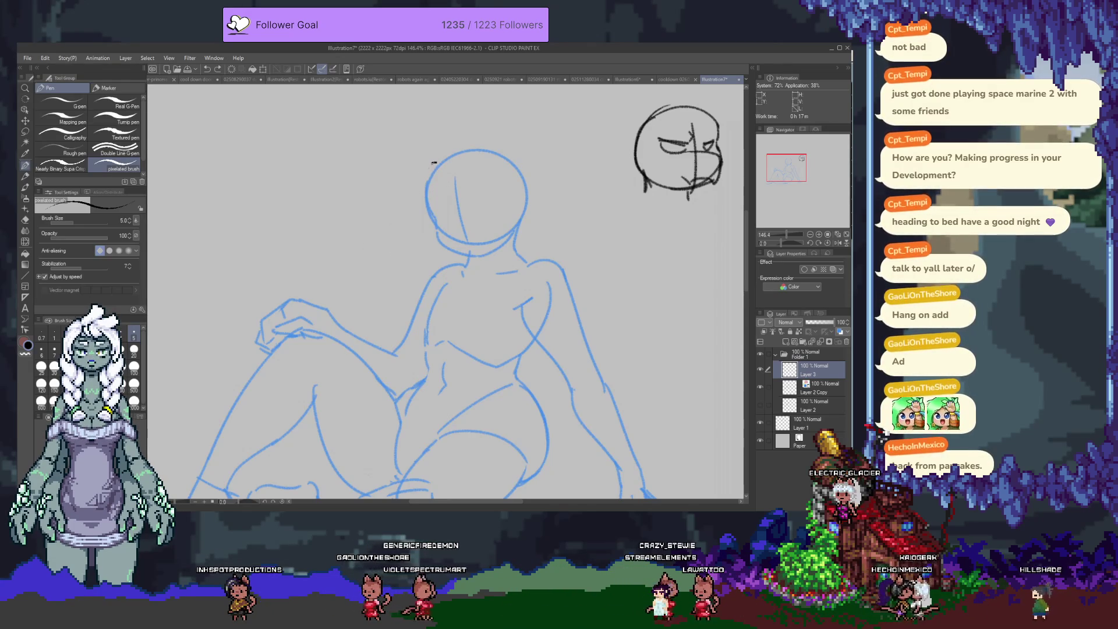
left_click_drag(426, 218, 459, 199)
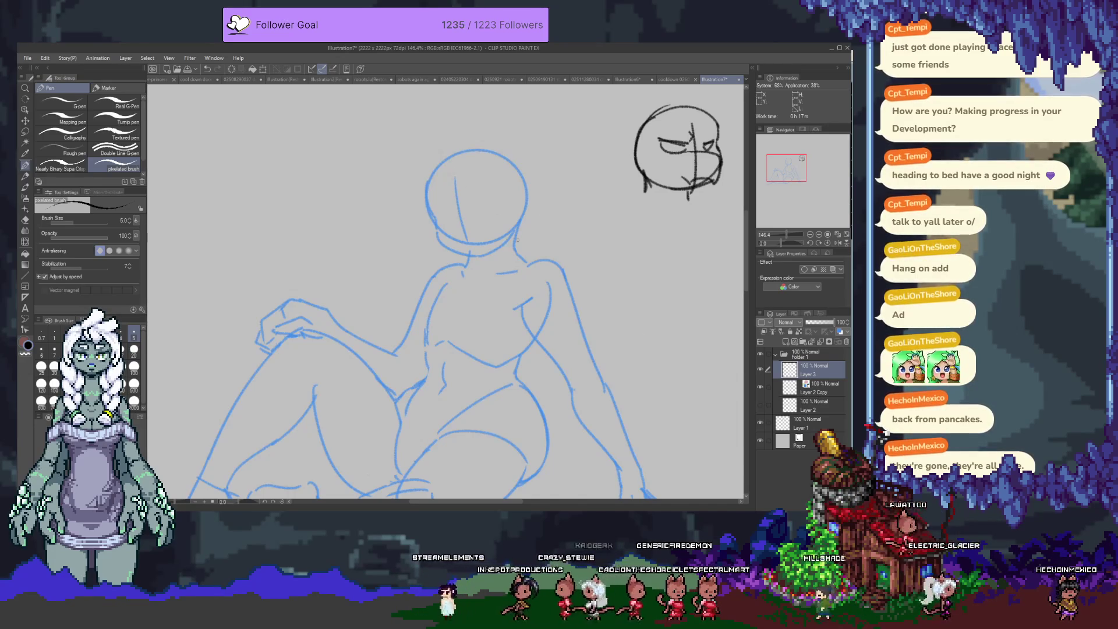
key("p")
left_click_drag(451, 212, 439, 206)
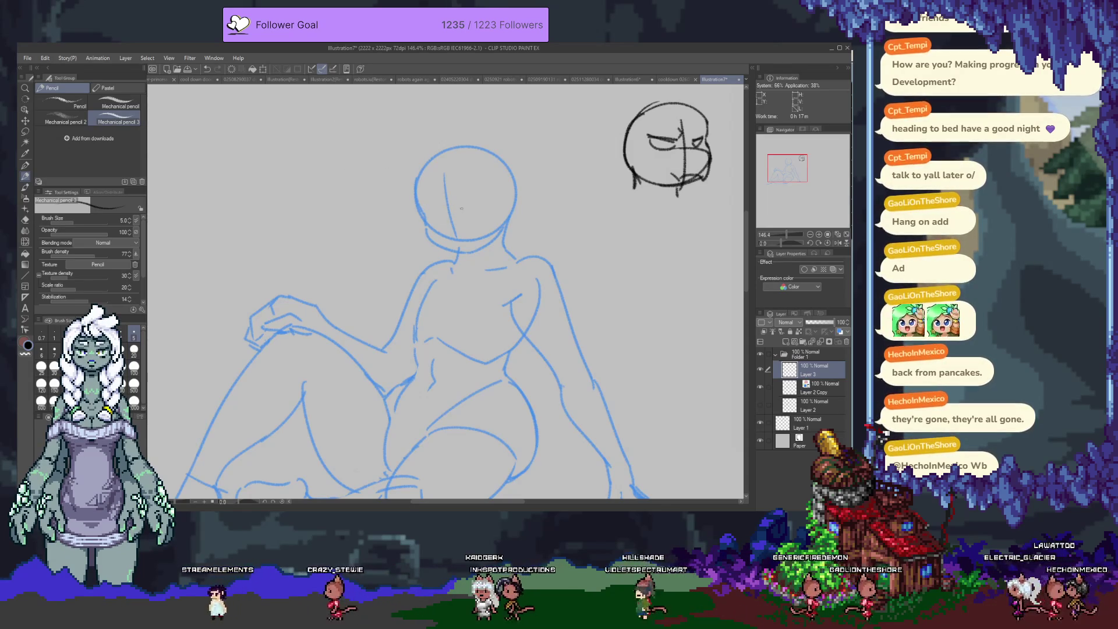
Try arcs and a horizontal guideline across the face on Layer 3, undoing each attempt.
left_click_drag(457, 213, 486, 215)
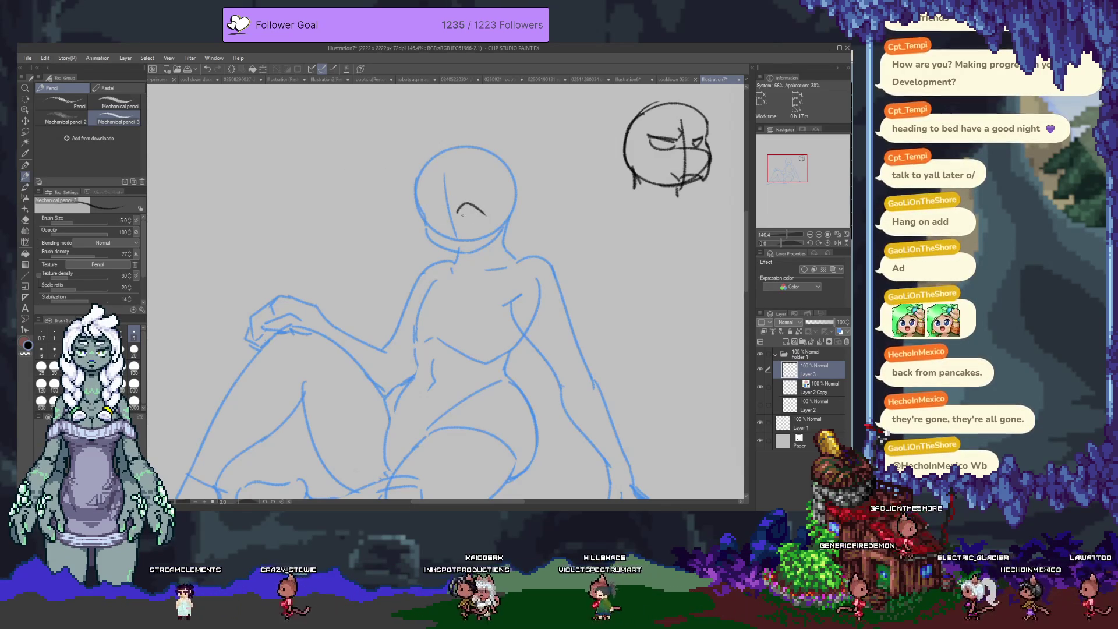
key("ctrl+z")
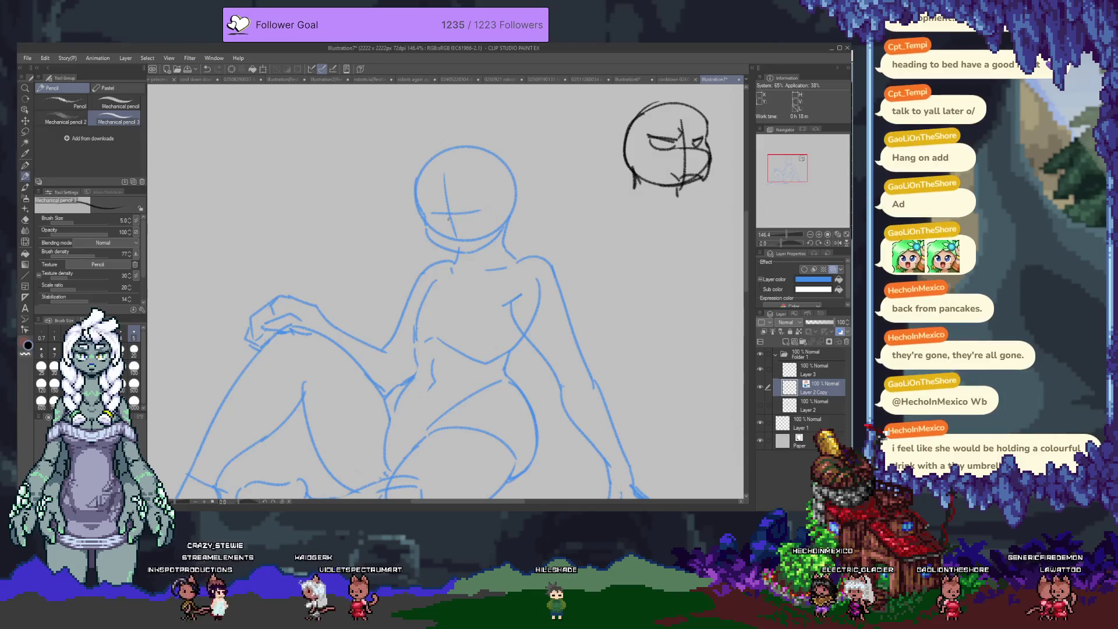
left_click_drag(436, 214, 480, 210)
key("ctrl+z")
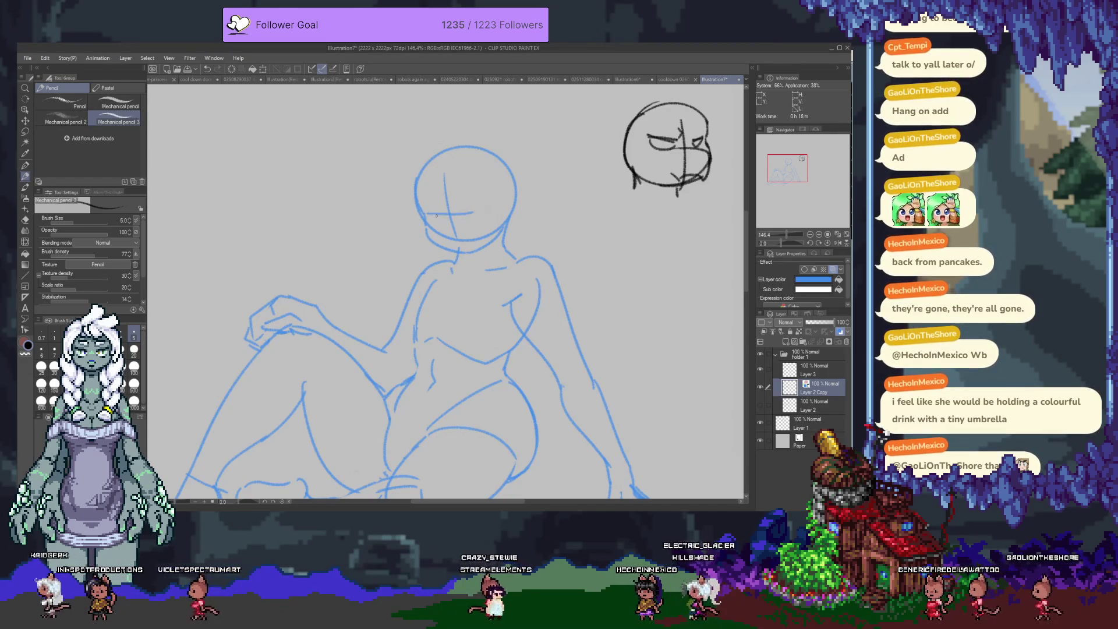
left_click_drag(430, 214, 476, 210)
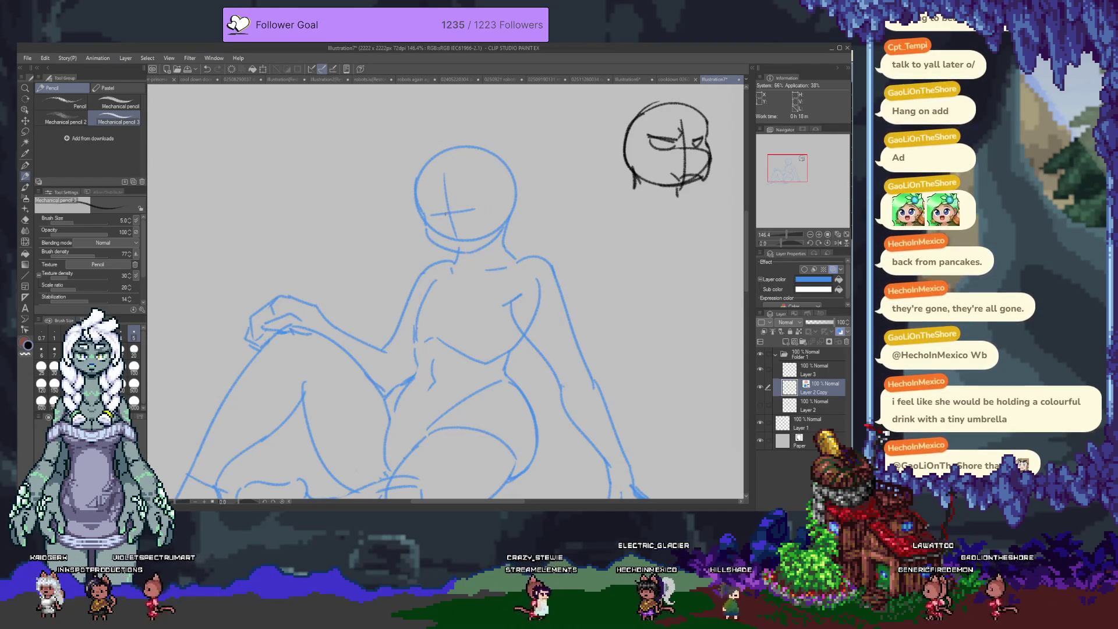
left_click(813, 370)
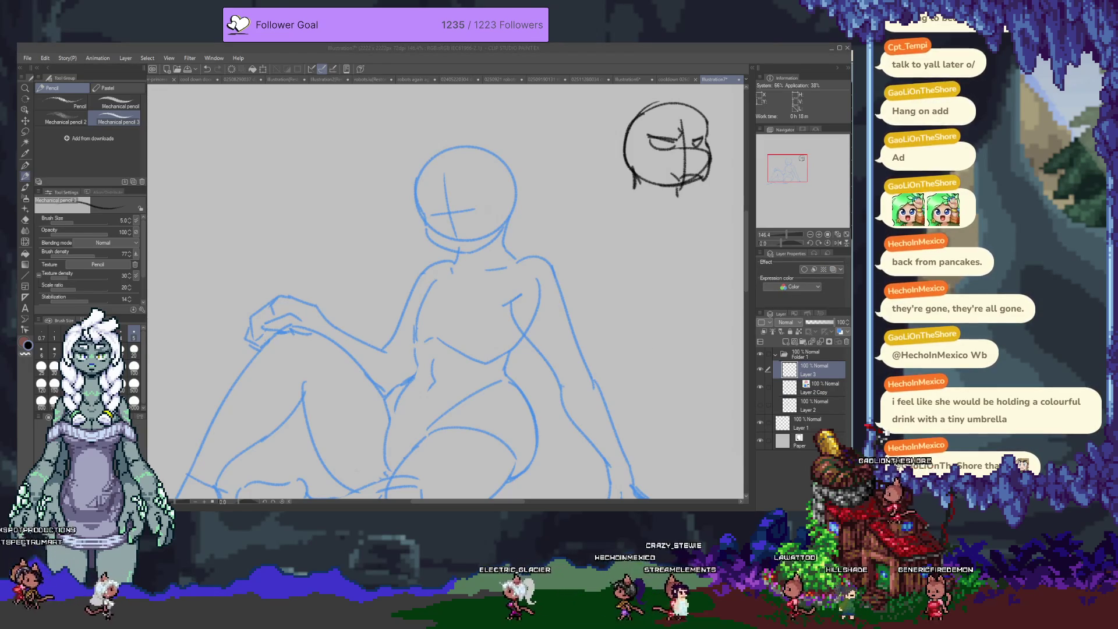
key("ctrl+z")
Settle on Layer 3 as active and draw a short dark curve inside the head circle.
left_click_drag(430, 215, 472, 203)
key("ctrl+z")
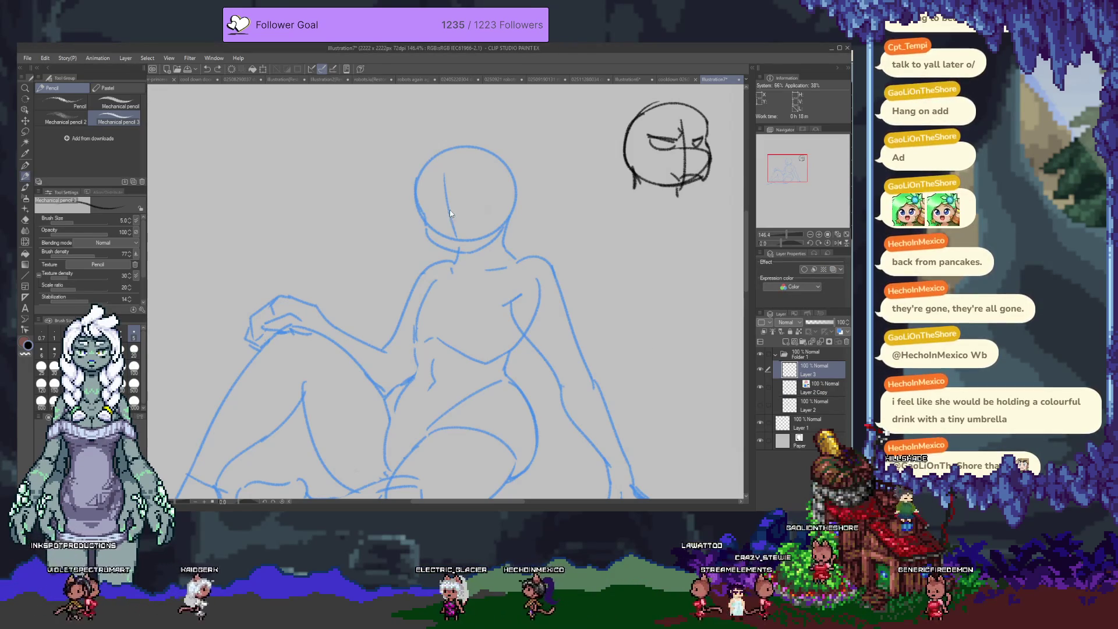
left_click(813, 387)
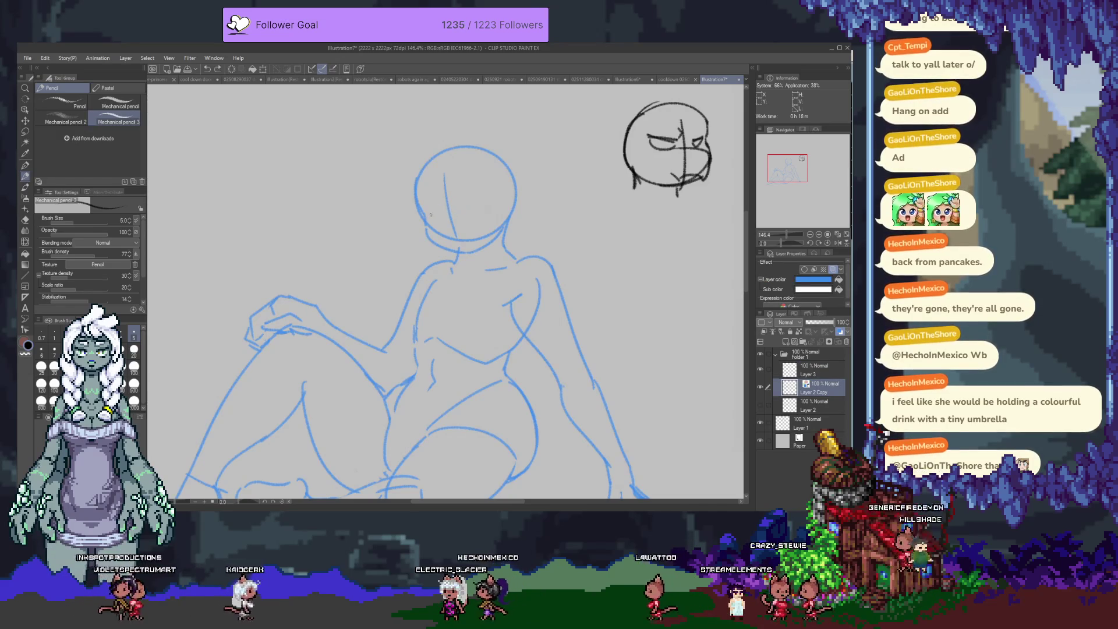
left_click(804, 369)
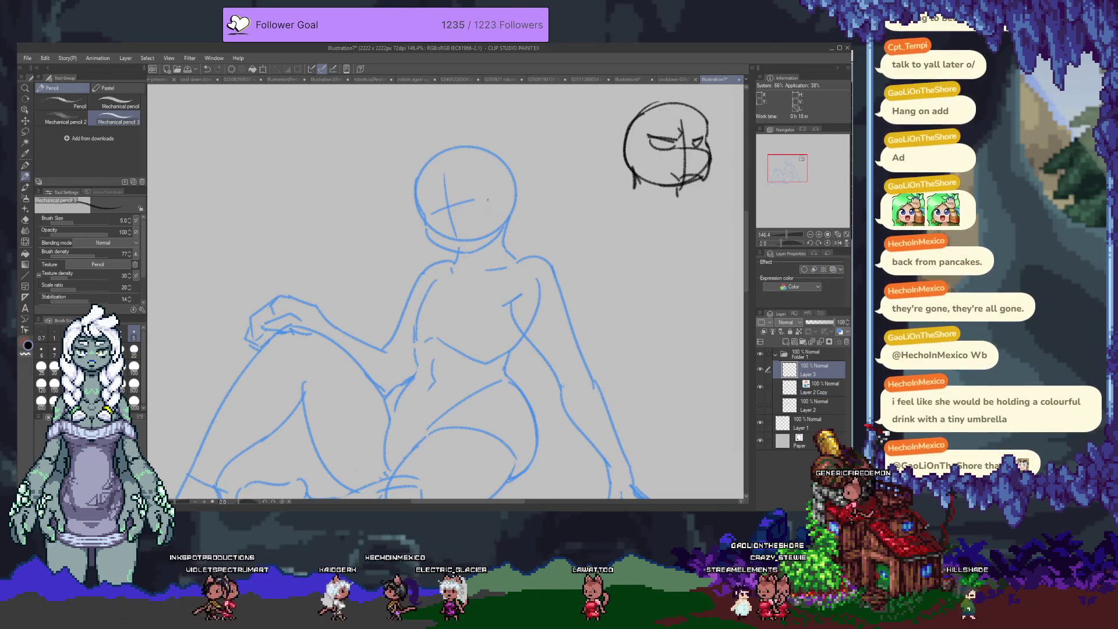
left_click_drag(472, 188, 454, 208)
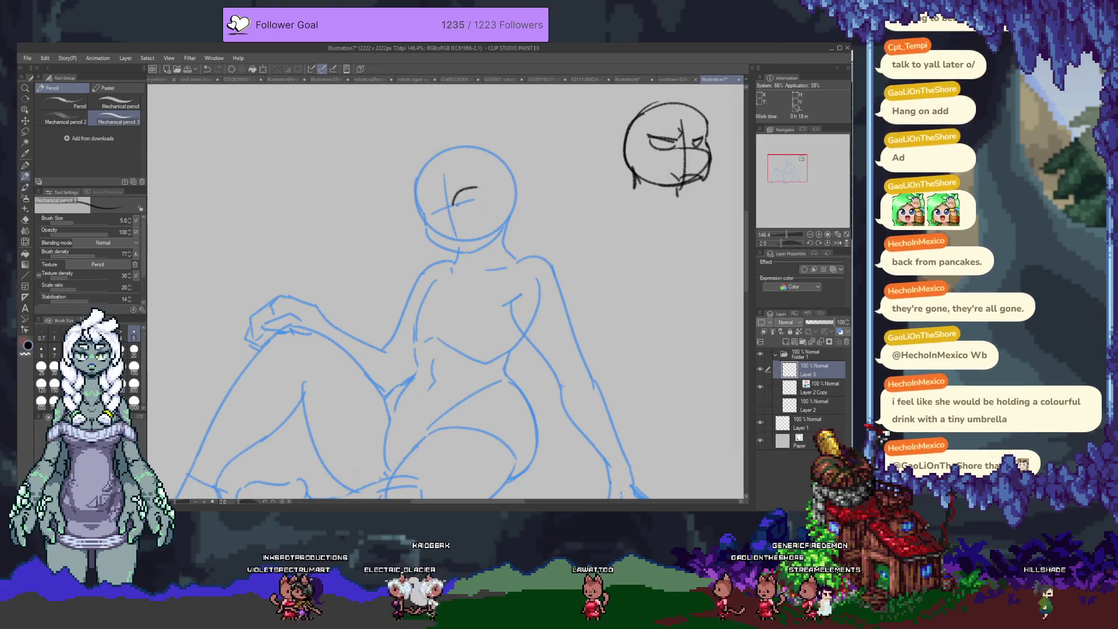
mouse_move(479, 195)
left_mouse_down()
mouse_move(456, 210)
mouse_move(476, 201)
left_mouse_up()
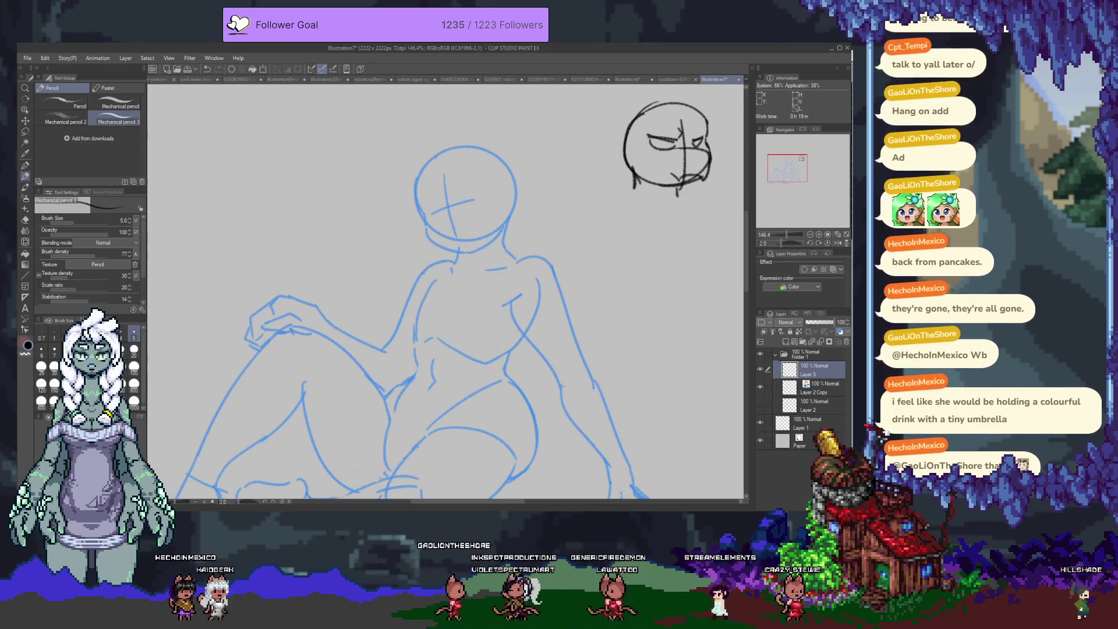
Draw a trial arc along the top of the blue head circle.
left_click_drag(428, 159, 500, 183)
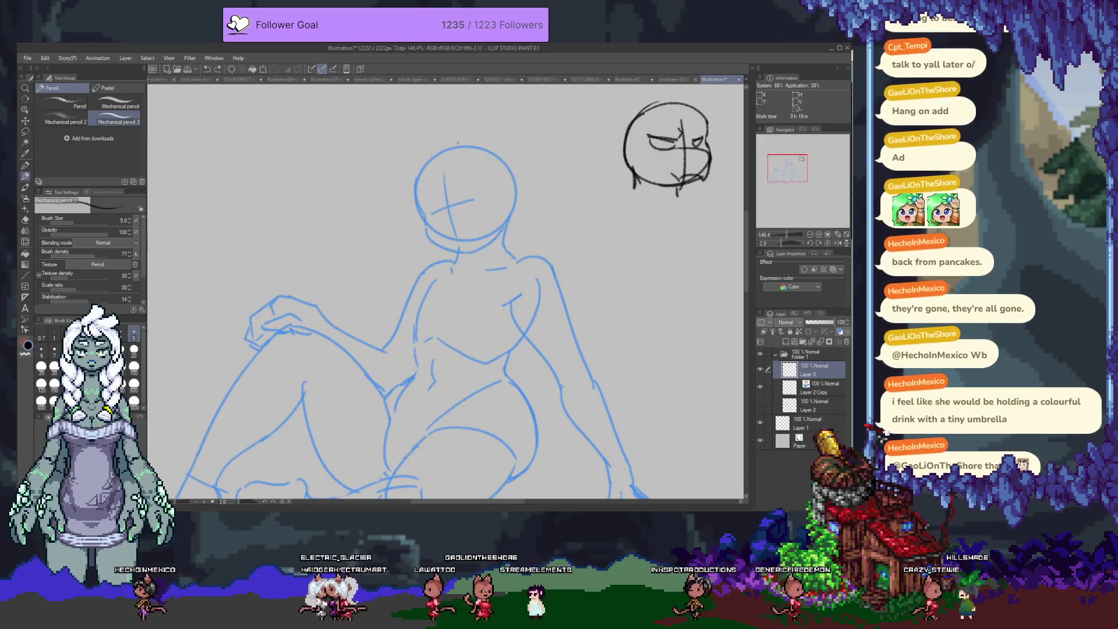
Sketch a rough bob haircut with bangs around the head and fade its layer to low opacity.
mouse_move(423, 151)
left_mouse_down()
mouse_move(474, 138)
mouse_move(400, 183)
mouse_move(403, 200)
mouse_move(455, 208)
mouse_move(499, 191)
left_mouse_up()
left_click_drag(404, 215, 398, 225)
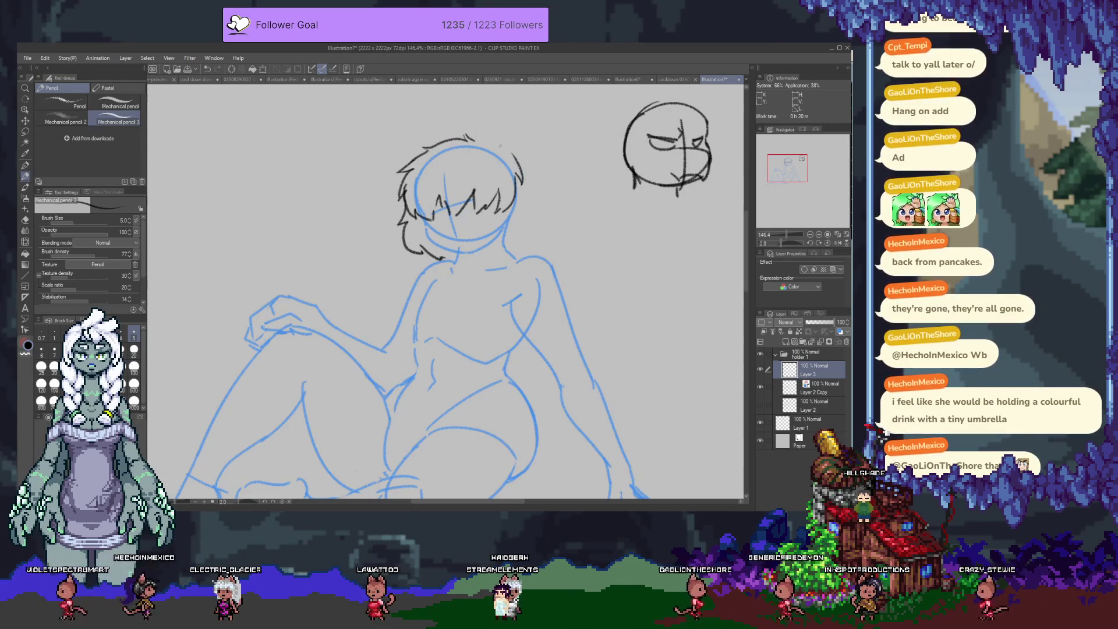
left_click_drag(463, 138, 490, 140)
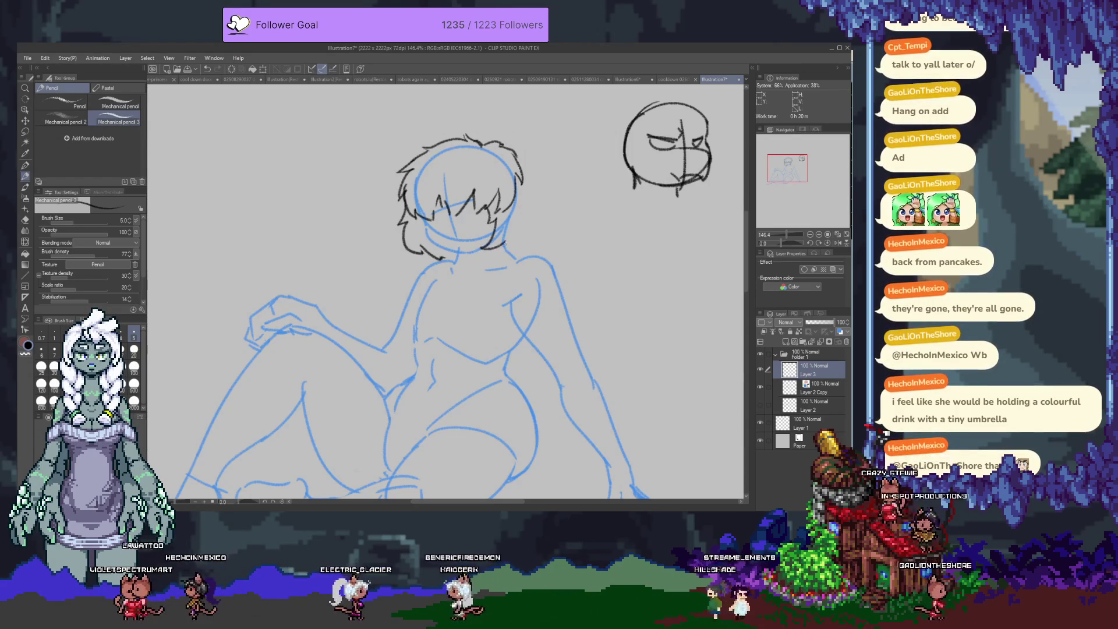
left_click_drag(525, 175, 506, 255)
left_click_drag(522, 172, 540, 206)
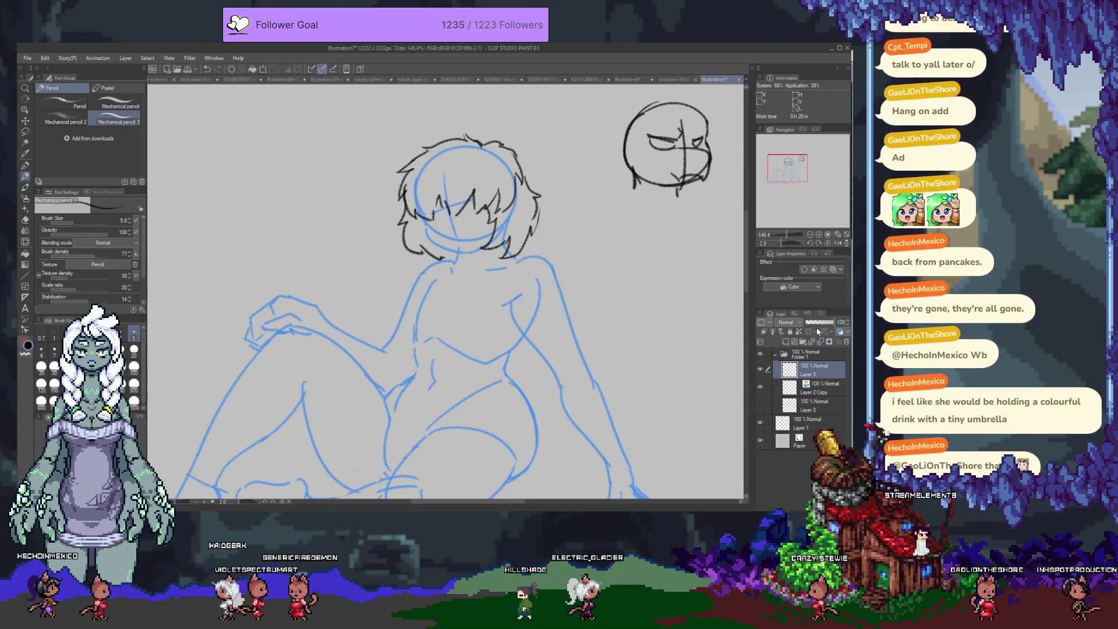
left_click_drag(819, 321, 808, 321)
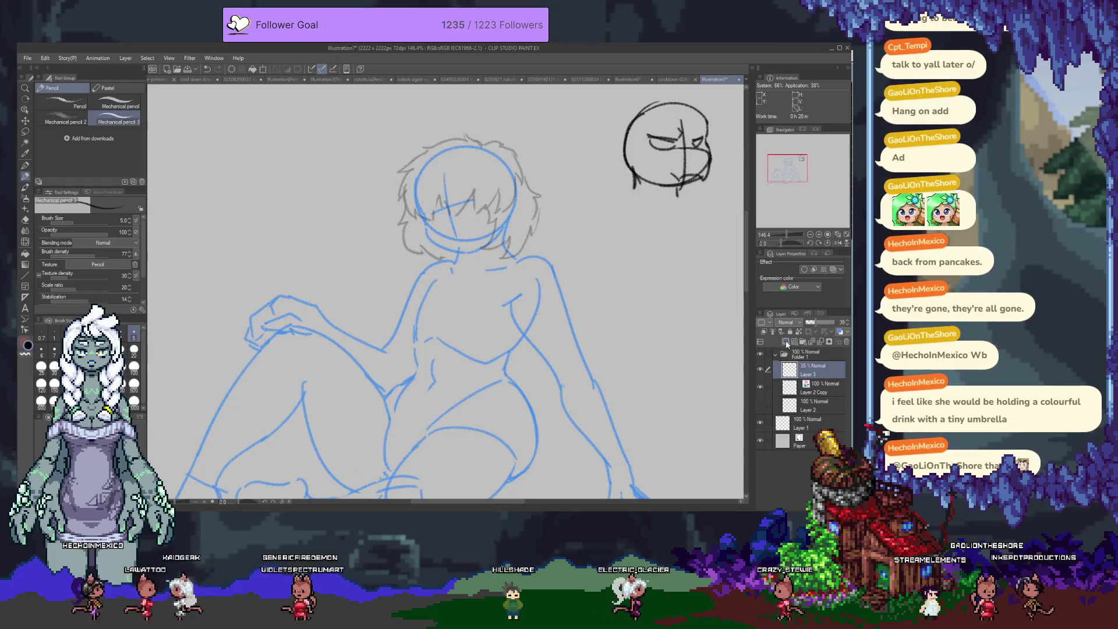
Add a new raster layer and draw the black headband curve across the head.
left_click(784, 342)
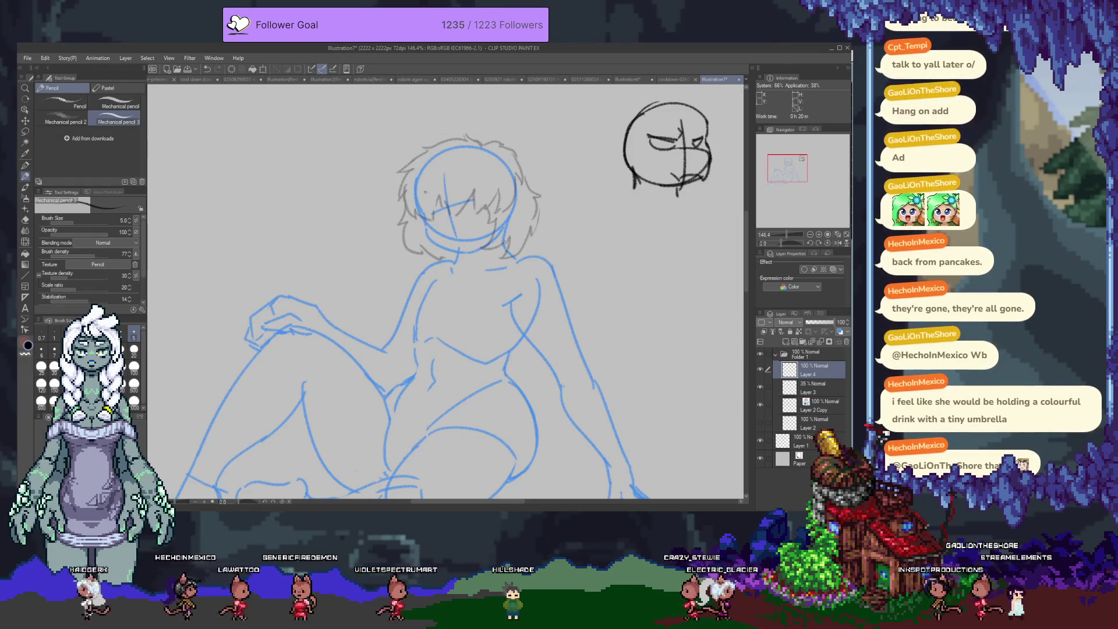
left_click_drag(423, 167, 497, 195)
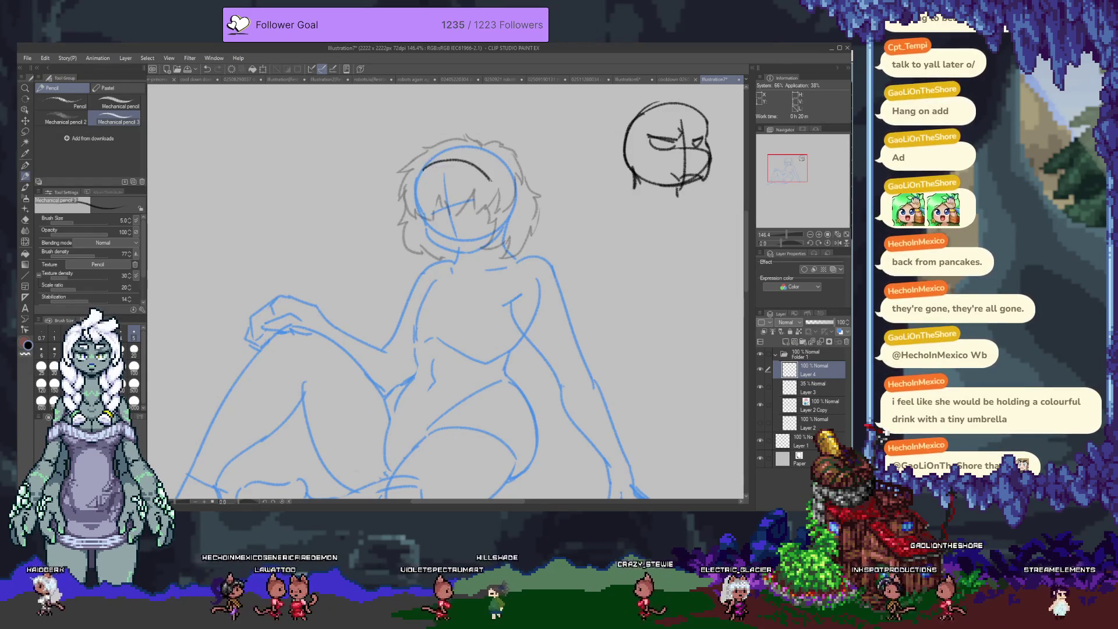
key("ctrl+z")
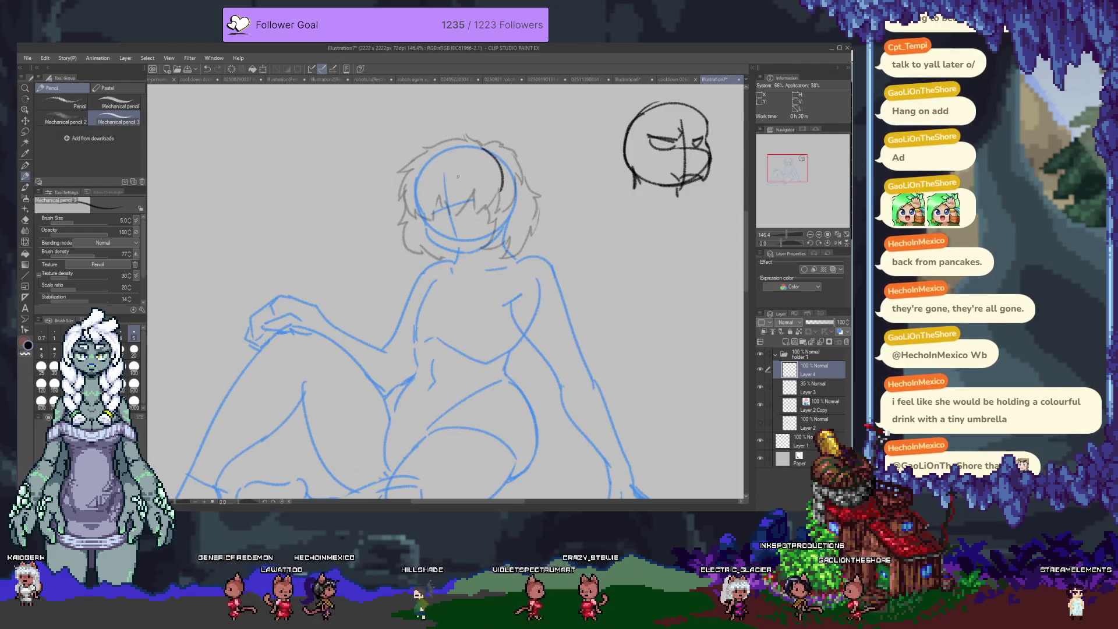
left_click_drag(428, 159, 501, 185)
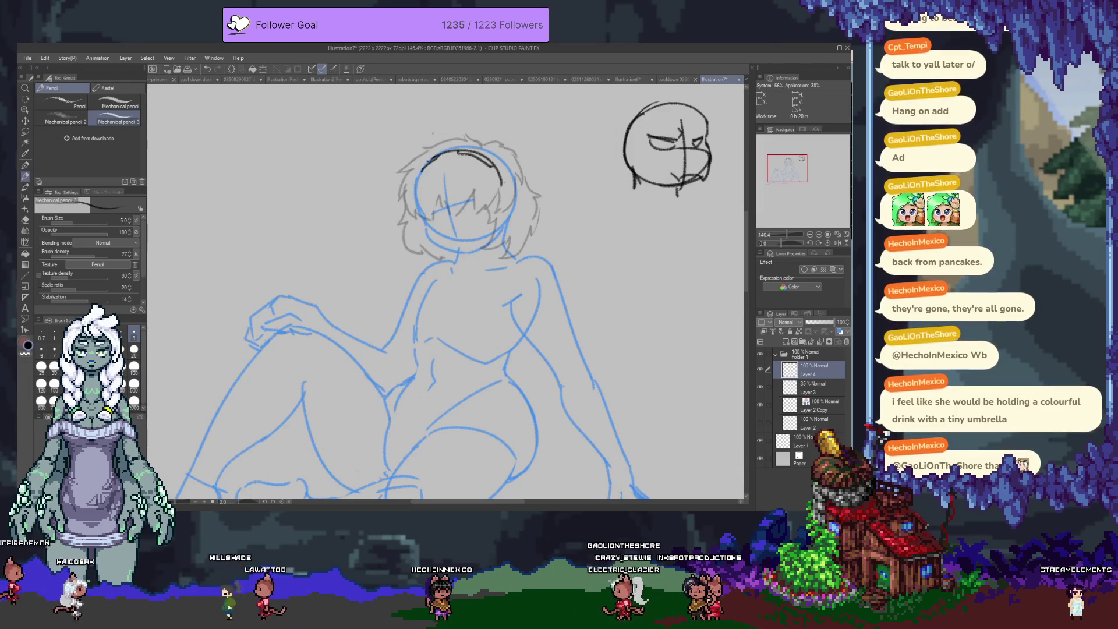
Ink the left-side hair outline and an angled strand beside the face.
left_click_drag(426, 160, 396, 186)
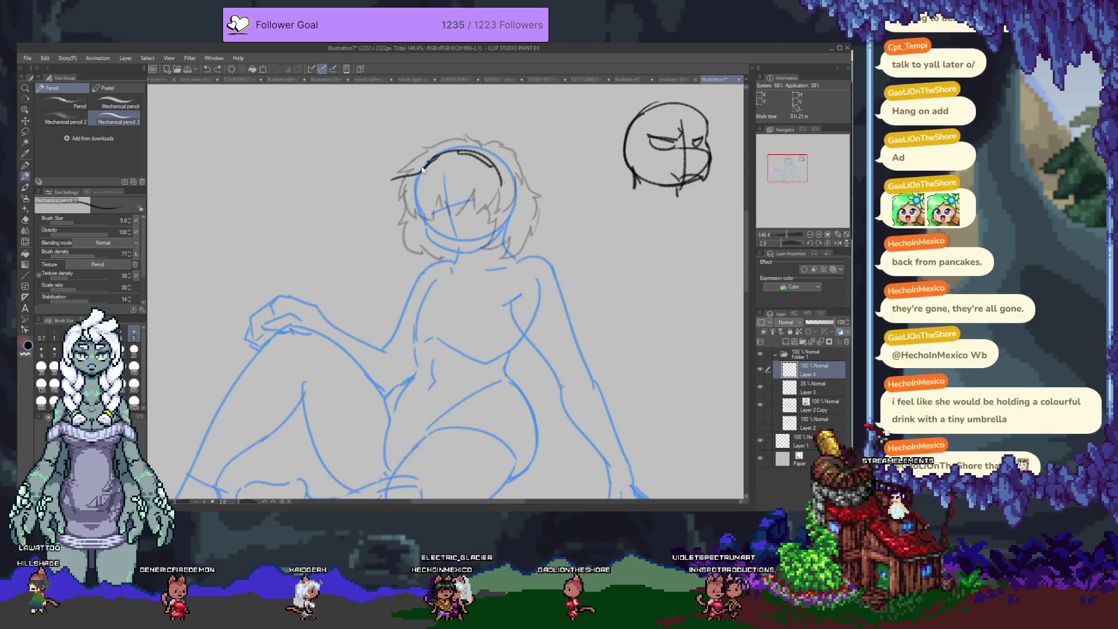
mouse_move(403, 167)
left_mouse_down()
mouse_move(402, 220)
mouse_move(417, 254)
left_mouse_up()
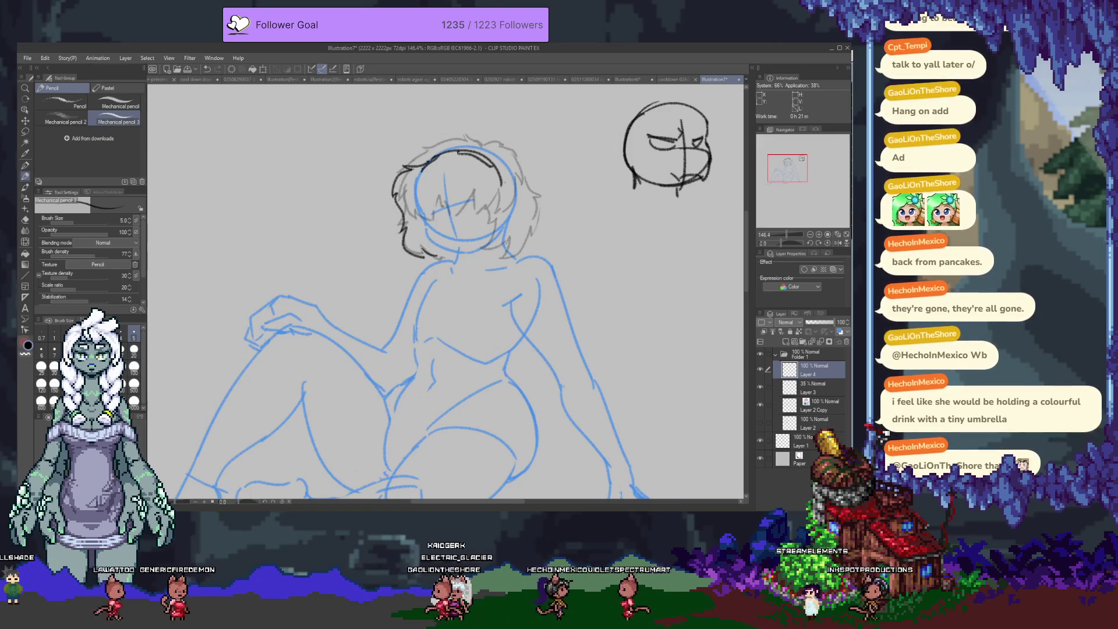
mouse_move(425, 212)
left_mouse_down()
mouse_move(442, 229)
mouse_move(486, 215)
left_mouse_up()
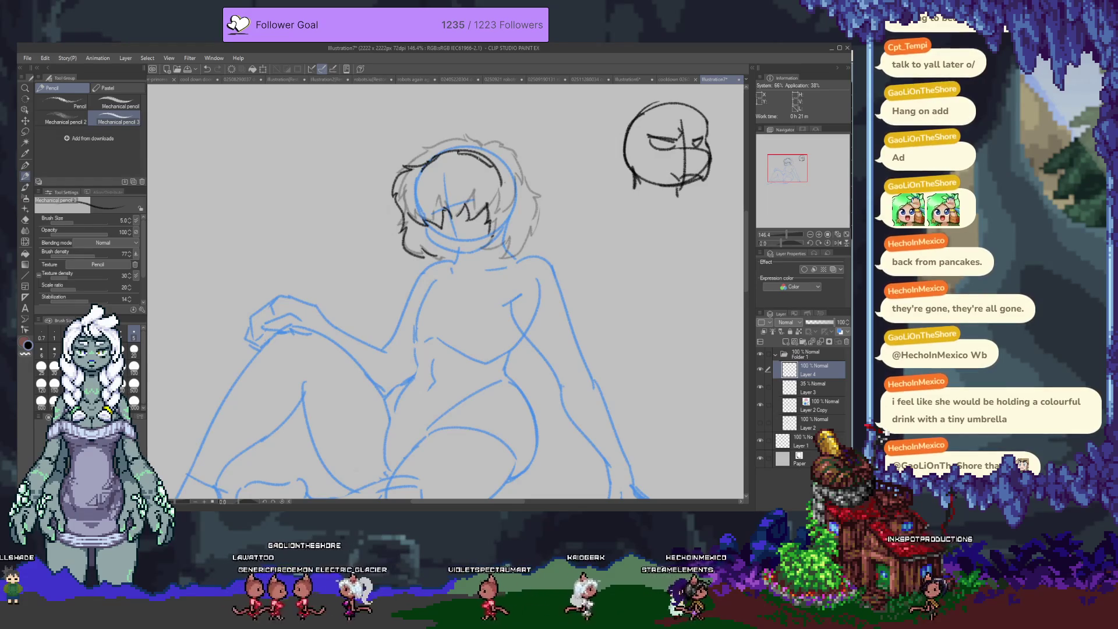
key("e")
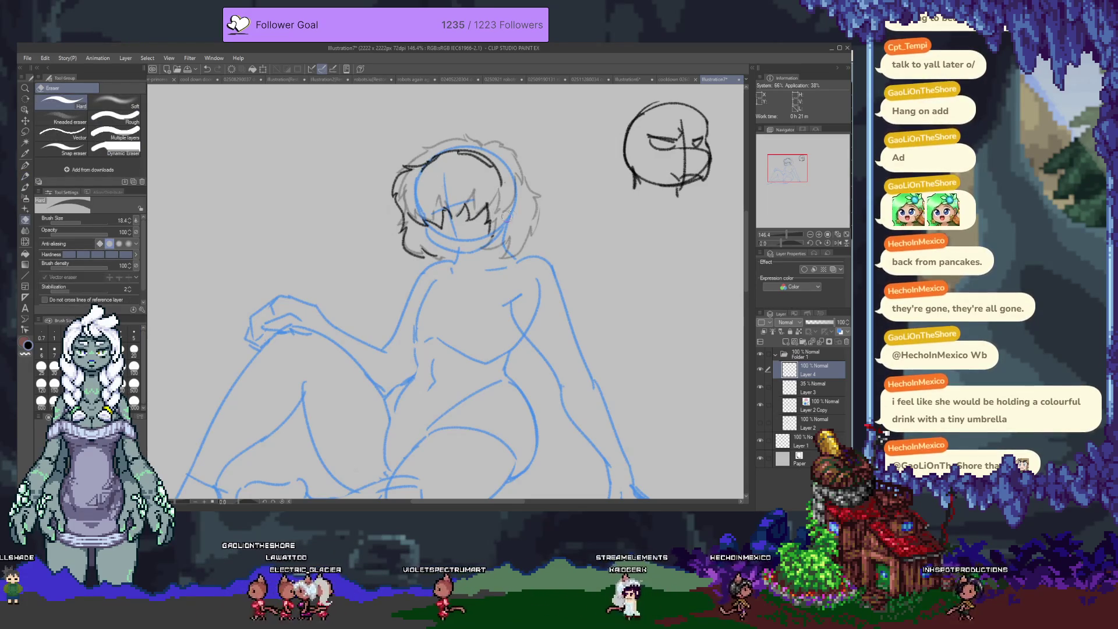
Ink the remaining hair strokes above the head and at its top right.
key("p")
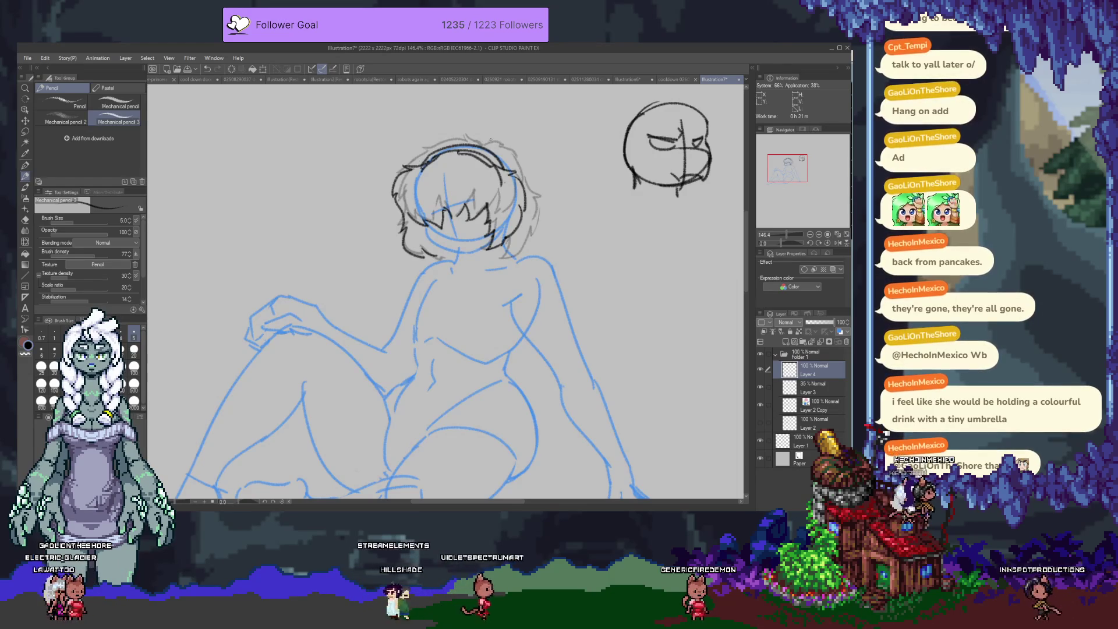
left_click_drag(459, 130, 487, 136)
key("ctrl+z")
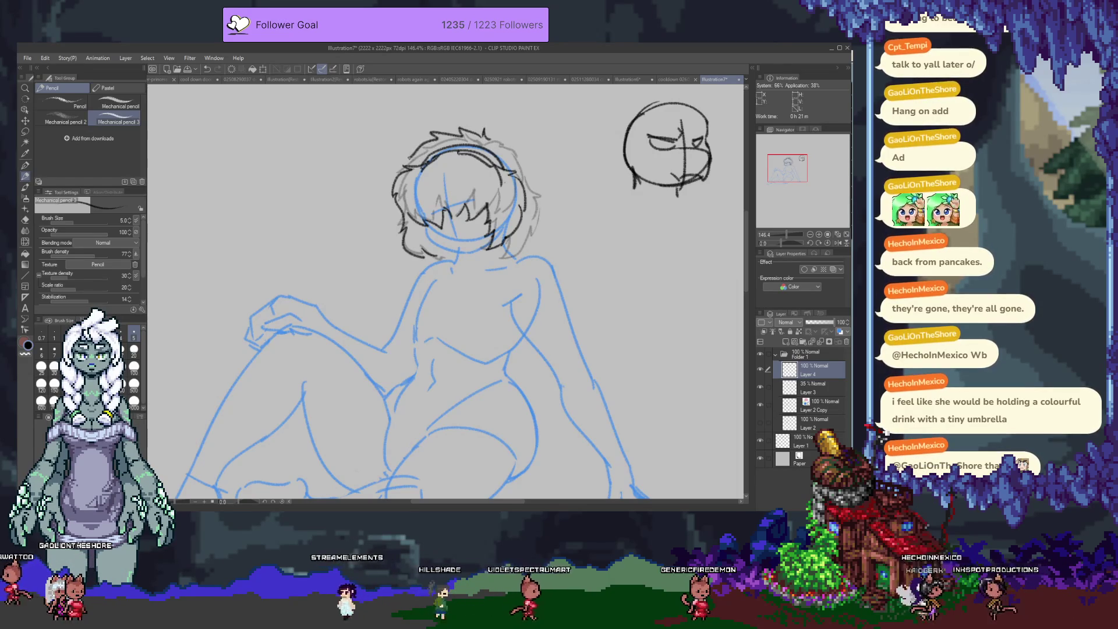
left_click_drag(440, 133, 487, 137)
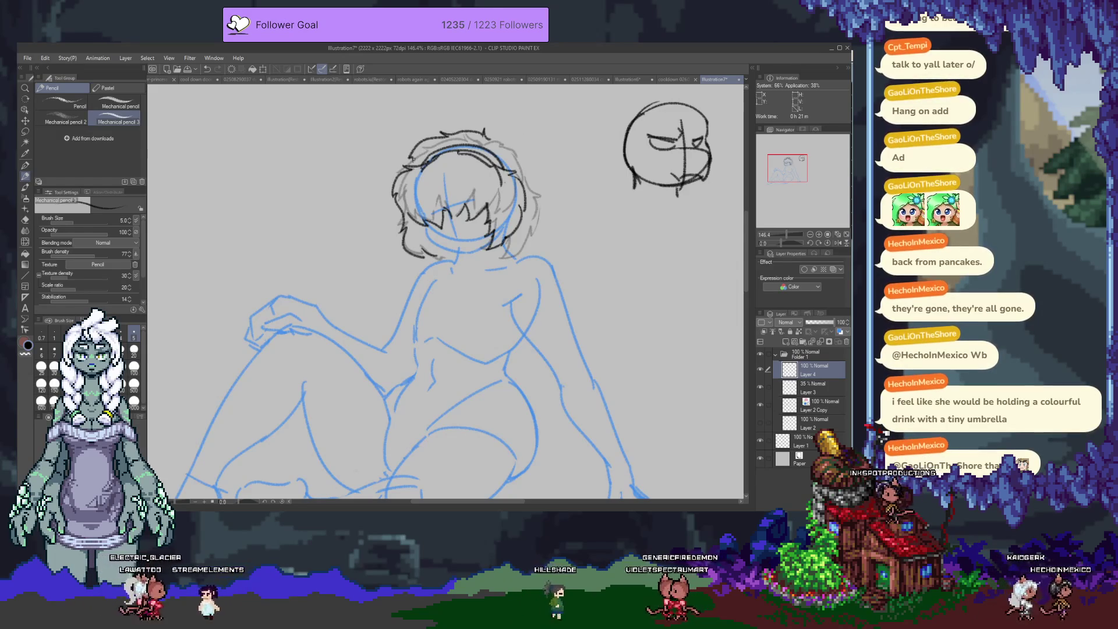
key("e")
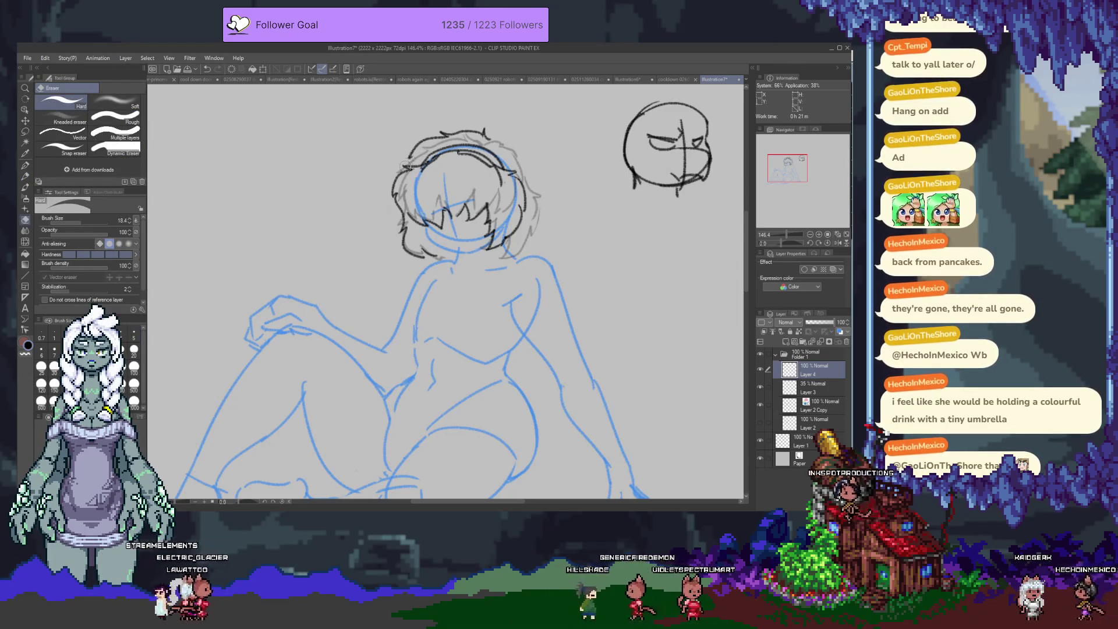
key("p")
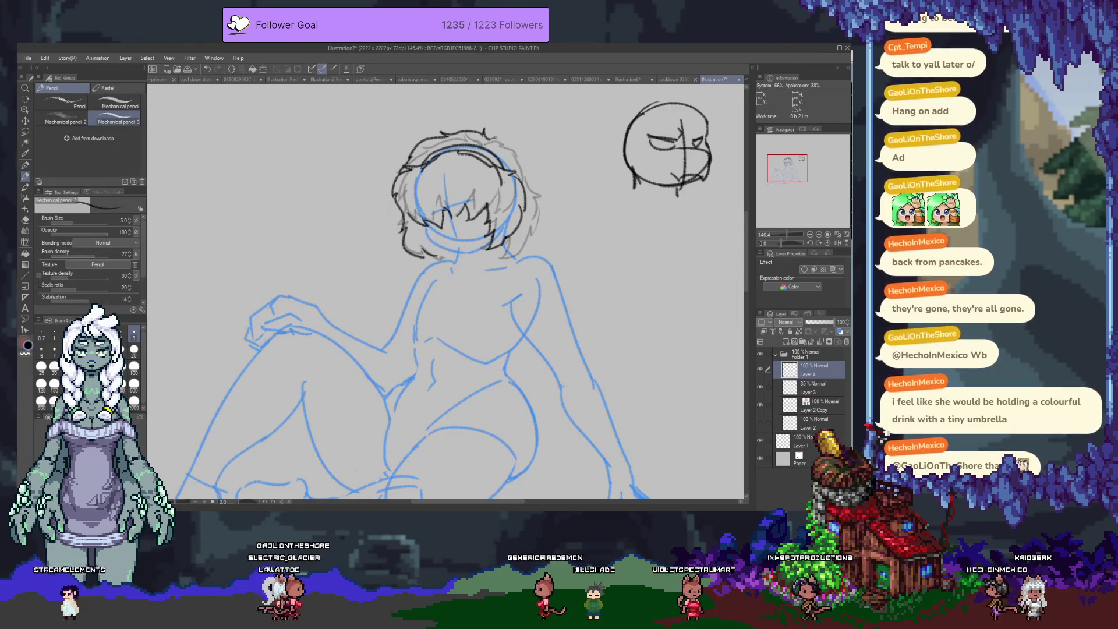
left_click_drag(500, 136, 535, 150)
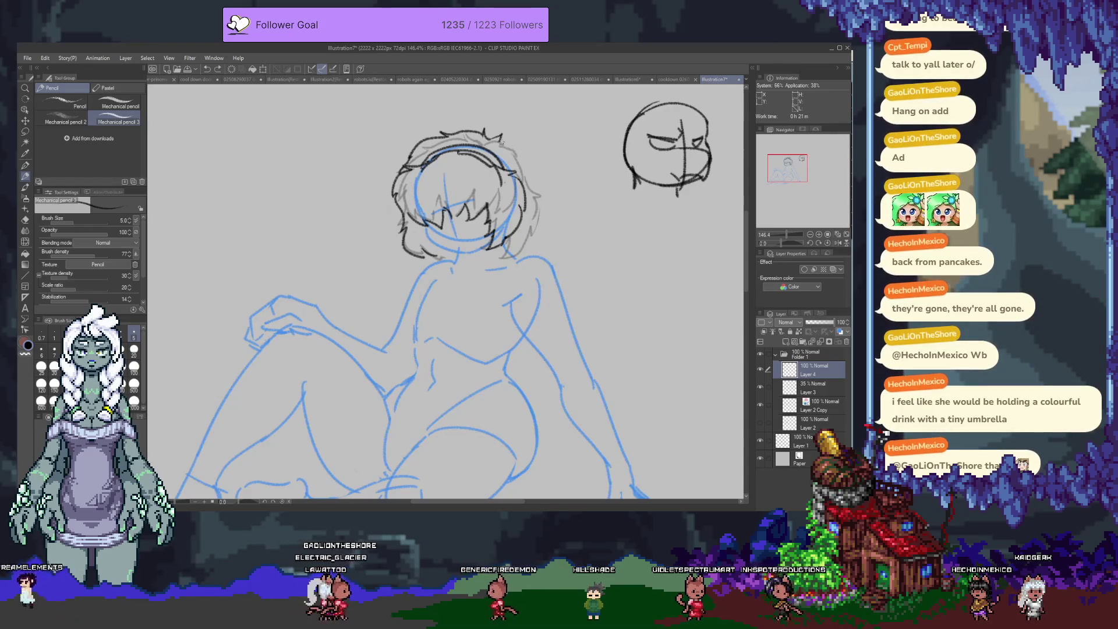
key("e")
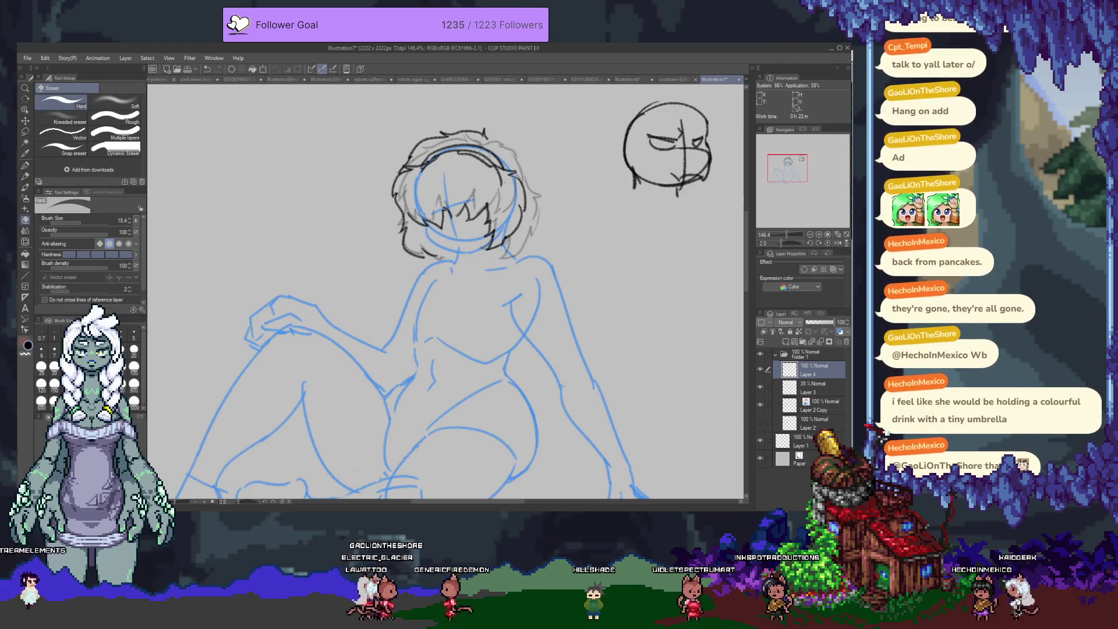
key("p")
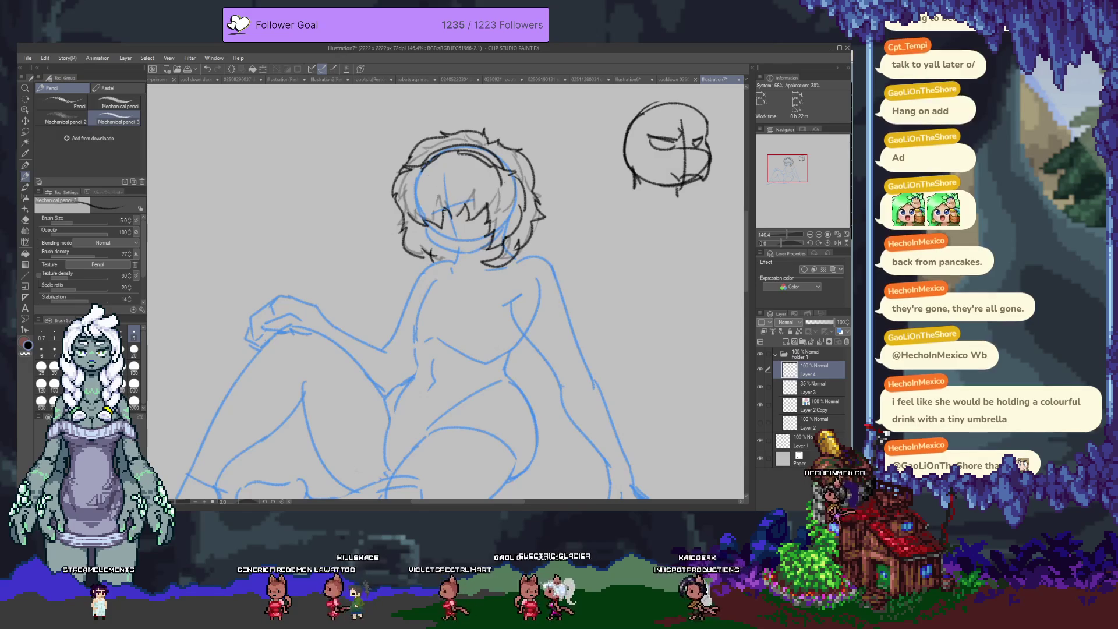
Hide the faded rough hair sketch and add a new empty layer on top.
left_click(760, 387)
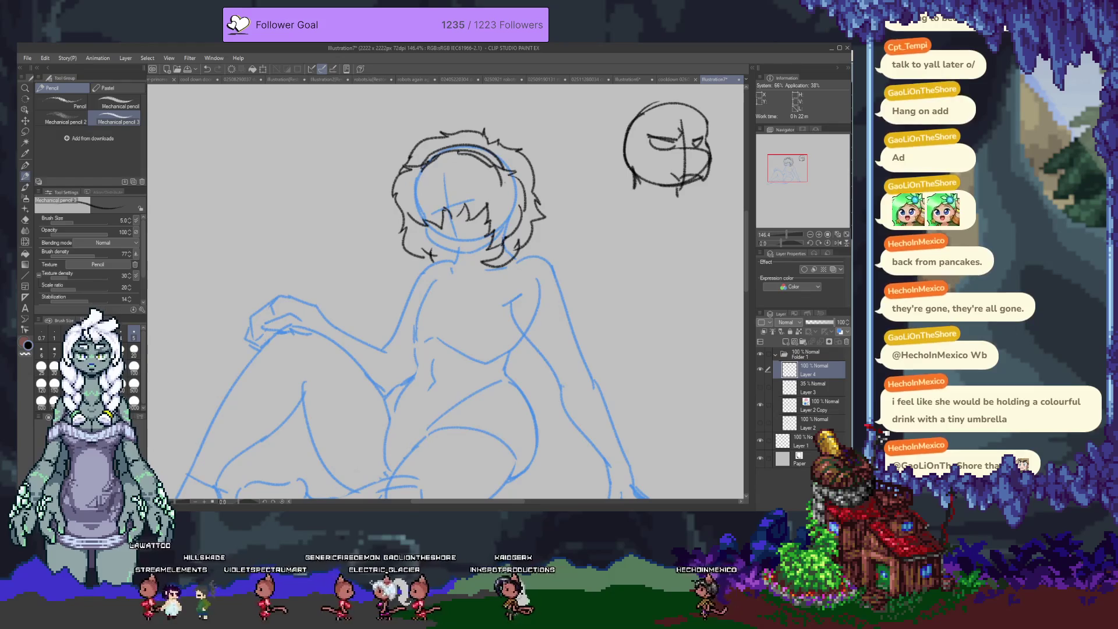
key("e")
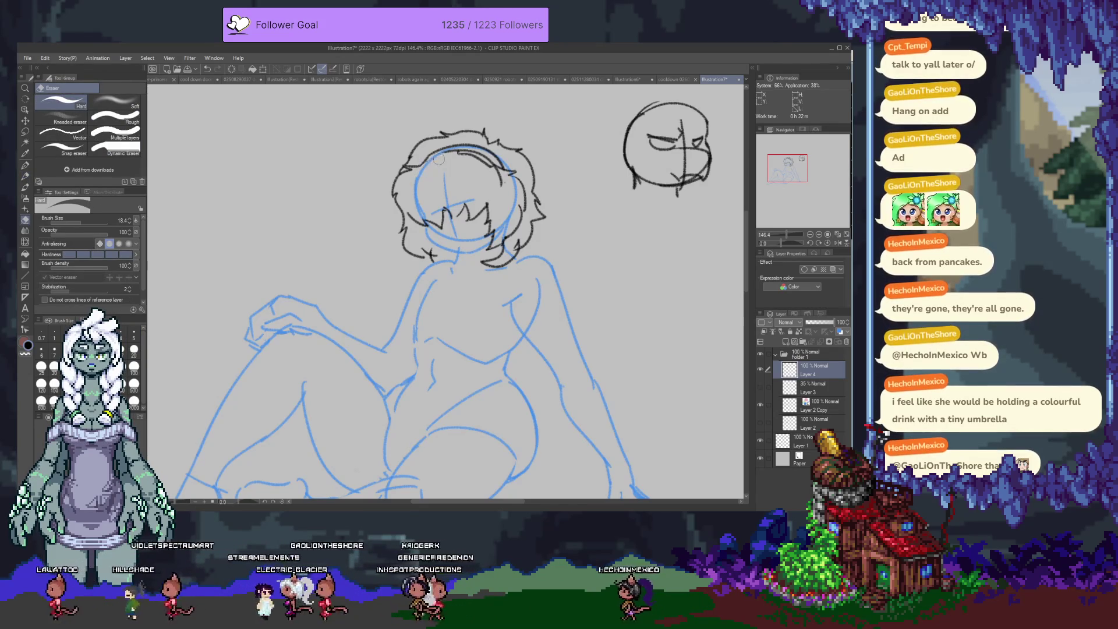
key("p")
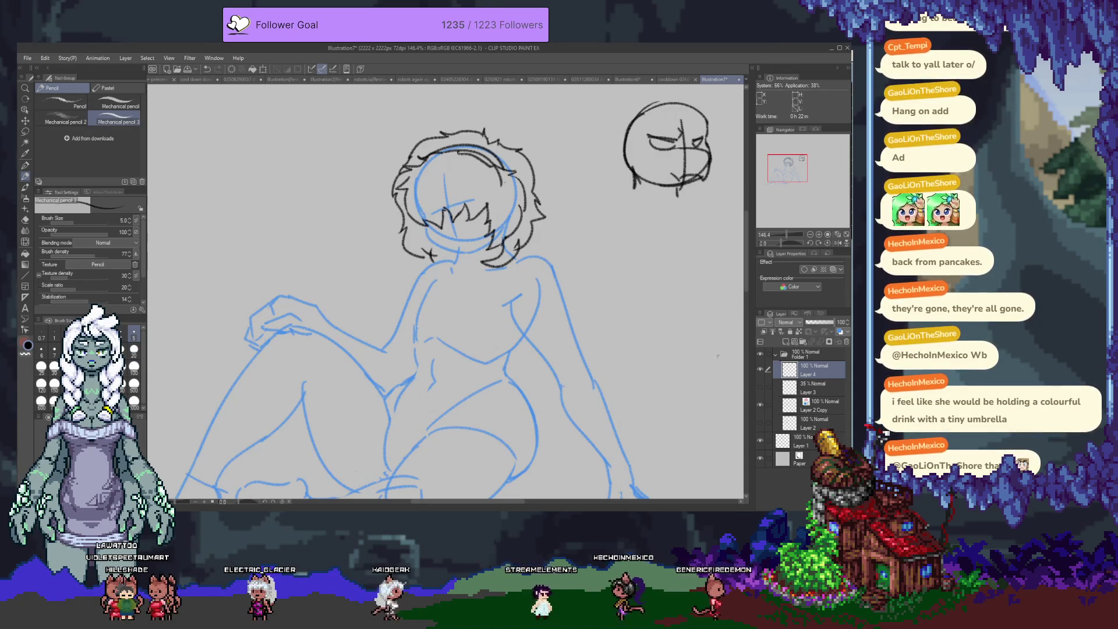
left_click(786, 344)
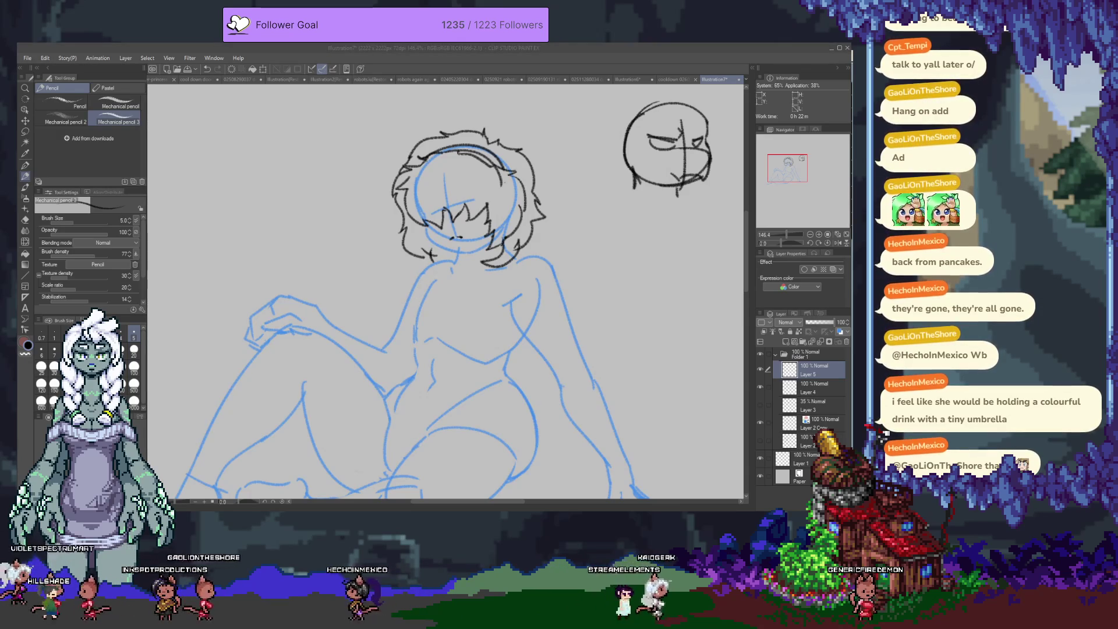
scroll(398, 263, "up", 2)
scroll(402, 227, "up", 2)
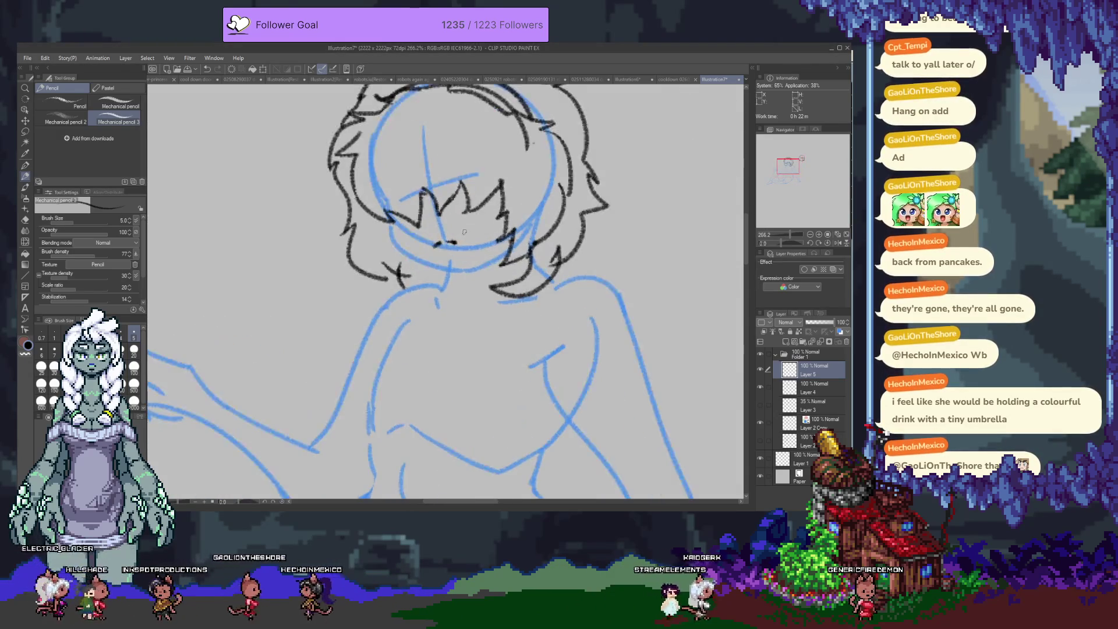
Draw small nose and mouth marks on the face beneath the bangs, then return to Layer 4.
left_click_drag(403, 220, 477, 219)
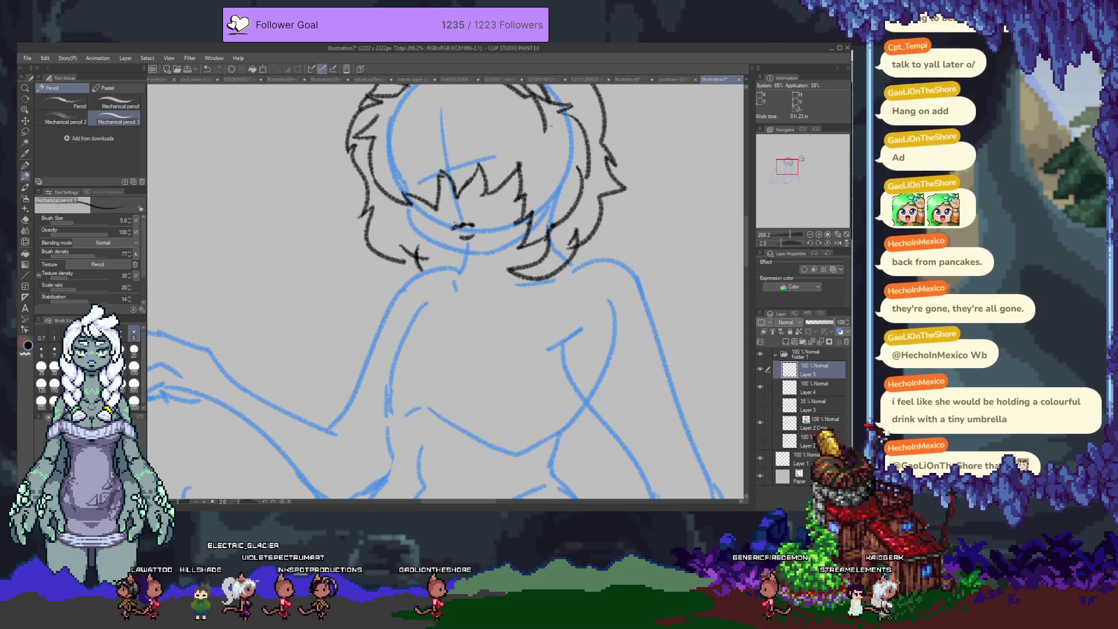
left_click_drag(452, 228, 478, 224)
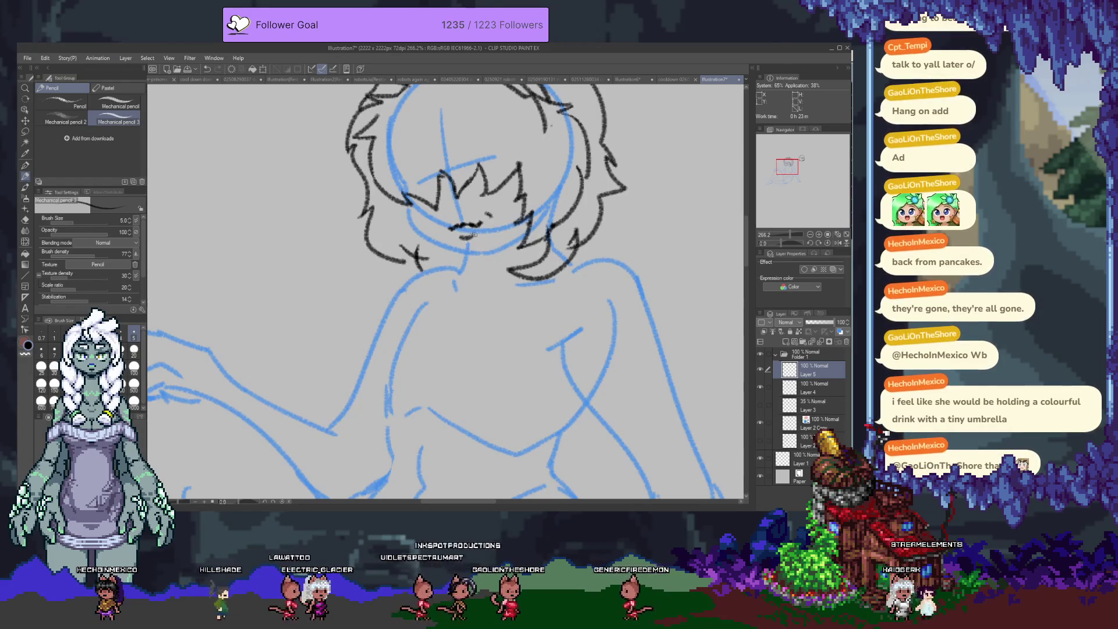
key("e")
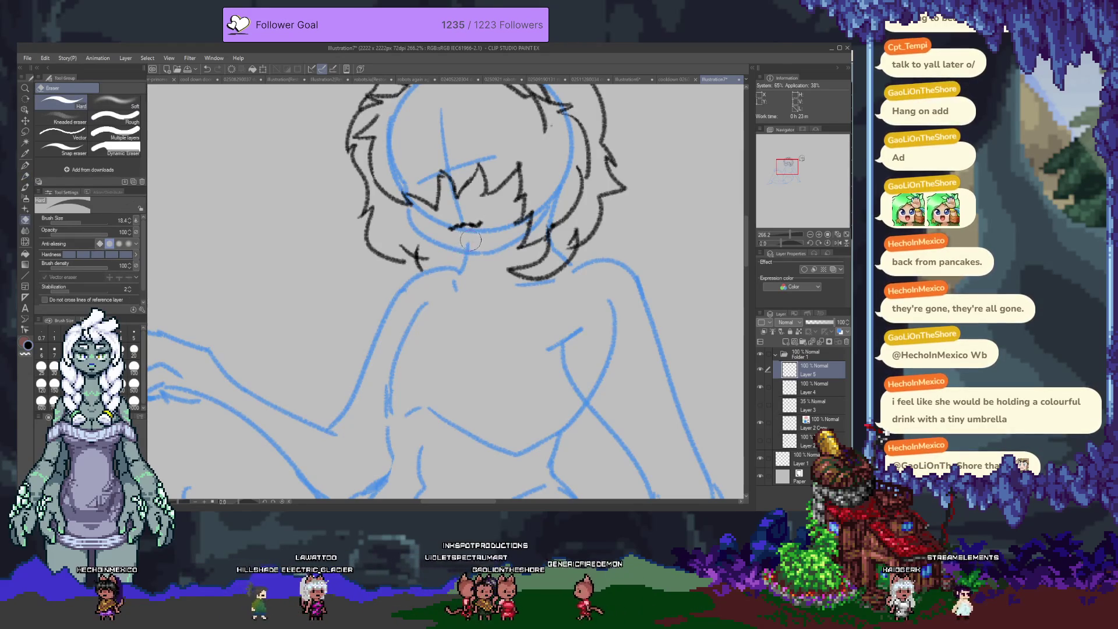
key("p")
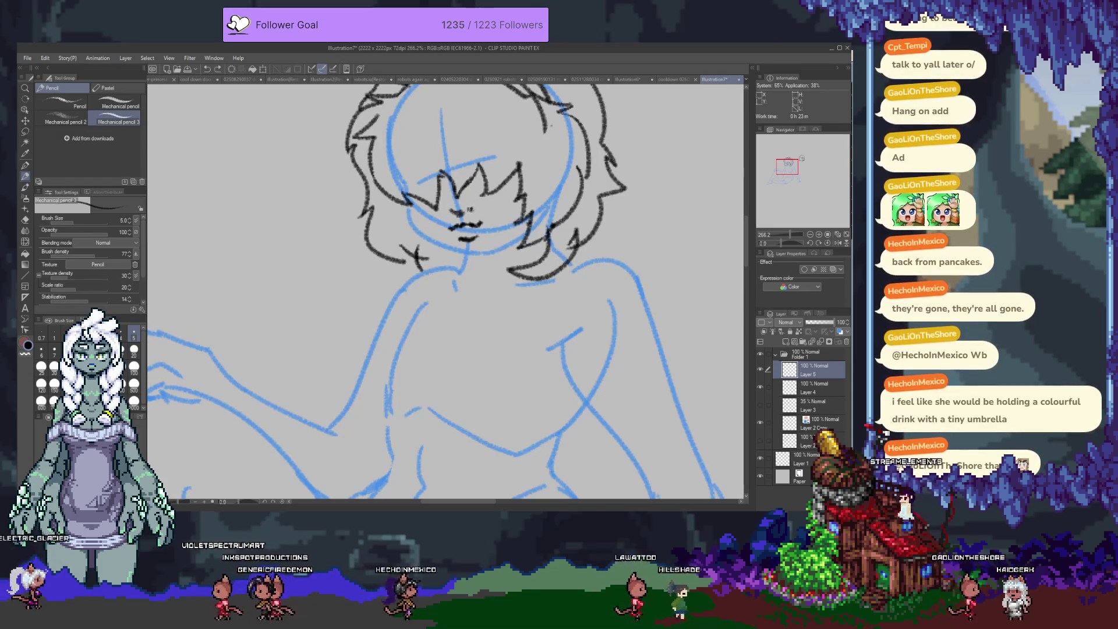
left_click_drag(467, 206, 473, 208)
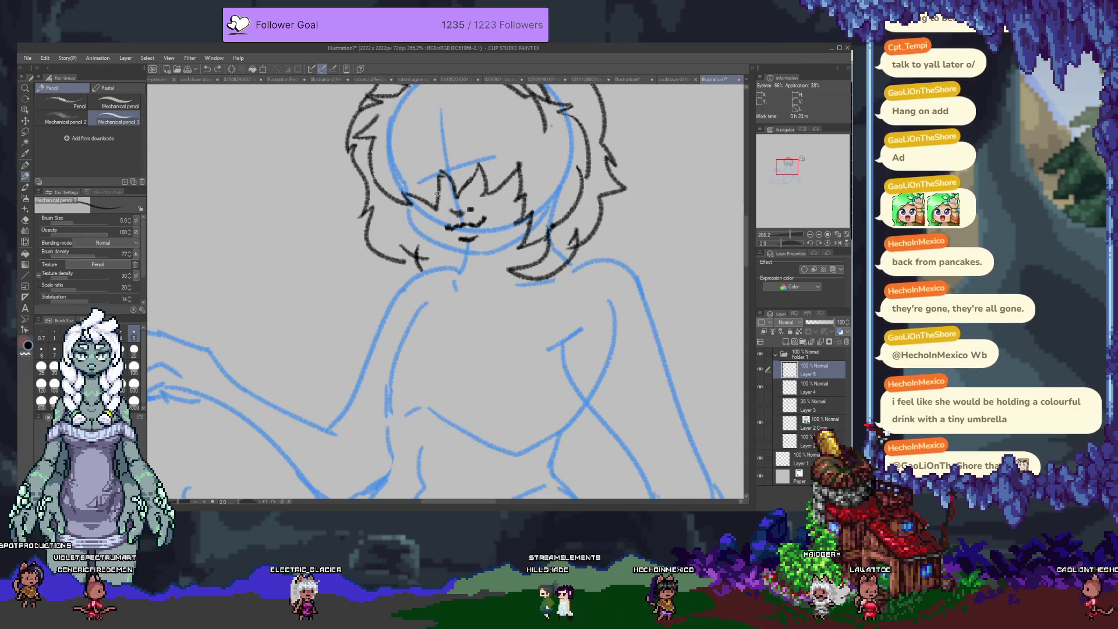
key("alt+bracketleft")
key("e")
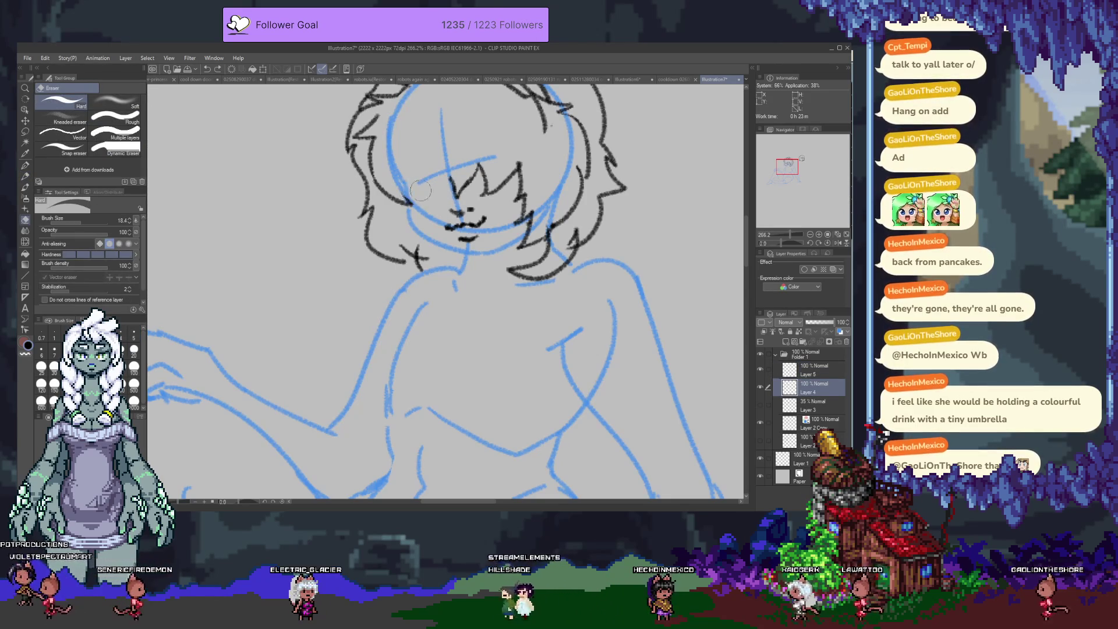
Erase the old bangs across the face and overlapping strokes left of the head.
left_click_drag(457, 183, 499, 187)
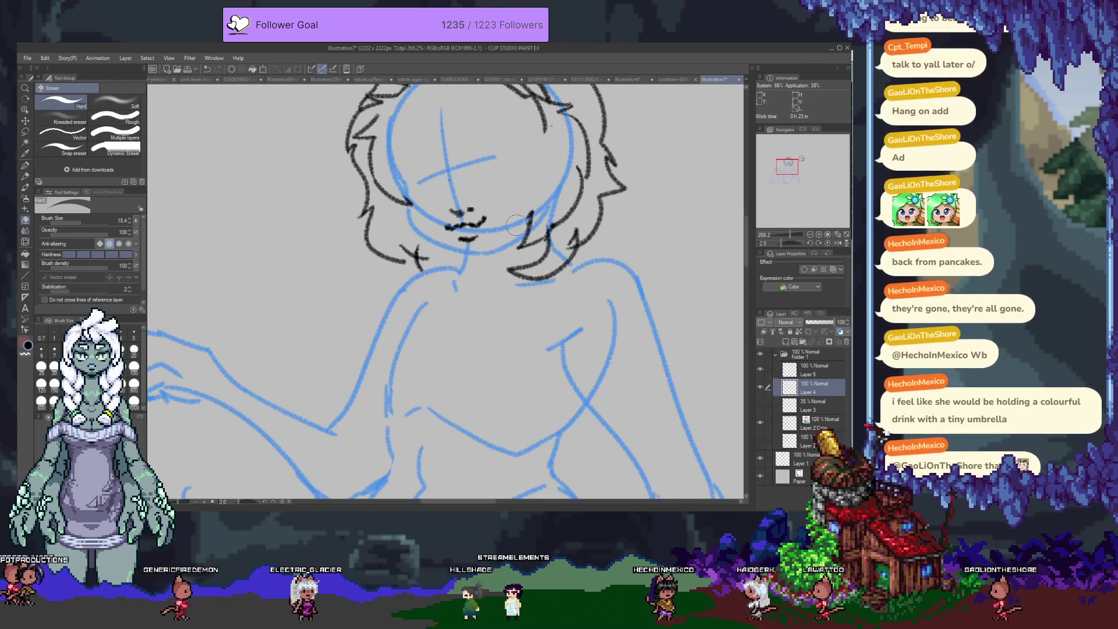
scroll(496, 196, "up", 3)
key("p")
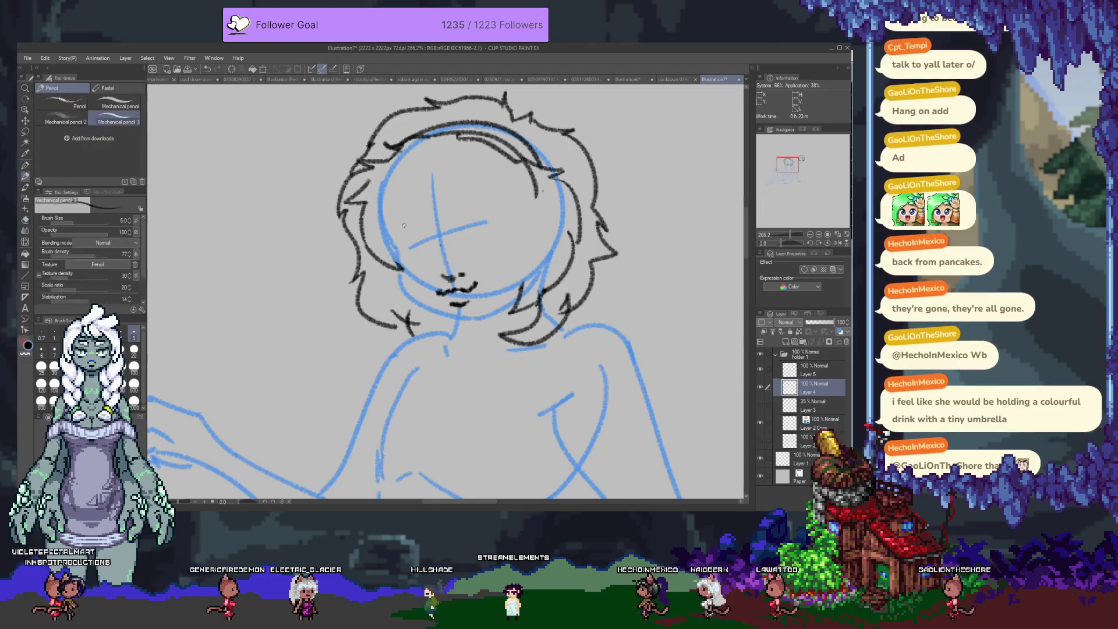
key("e")
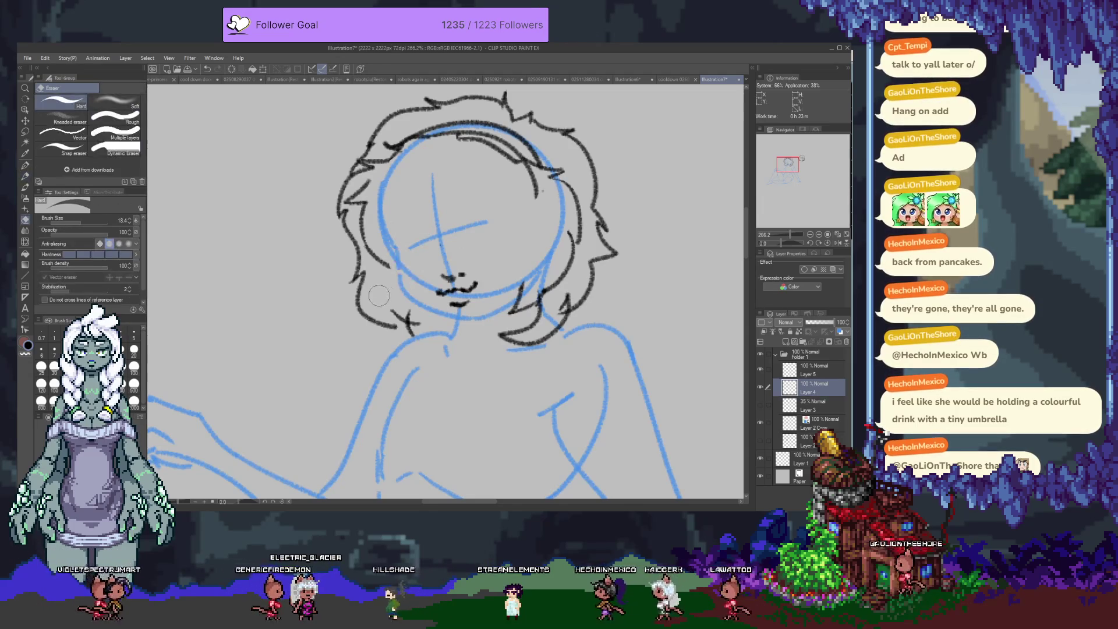
key("p")
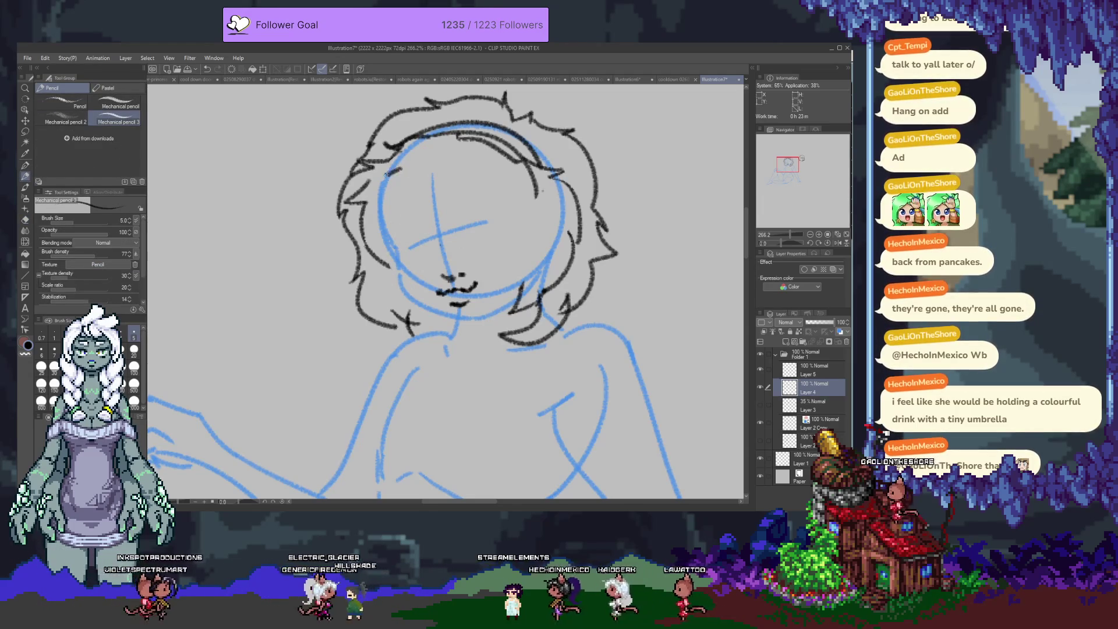
key("e")
left_click_drag(350, 200, 363, 262)
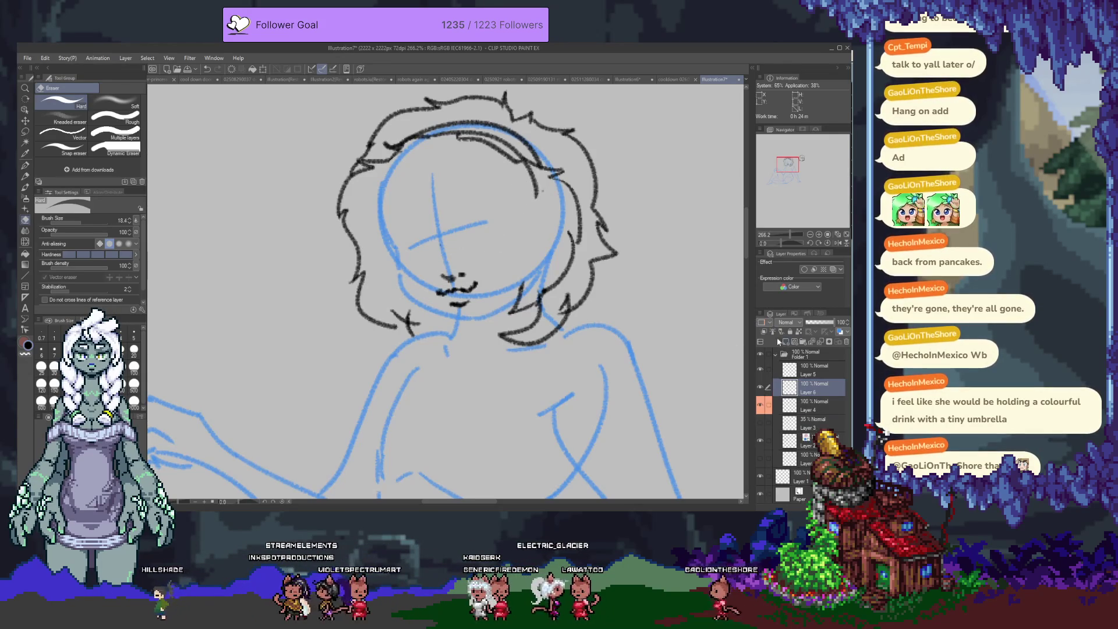
Draw the left cheek line, a left hair strand and a new zigzag fringe across the face.
key("p")
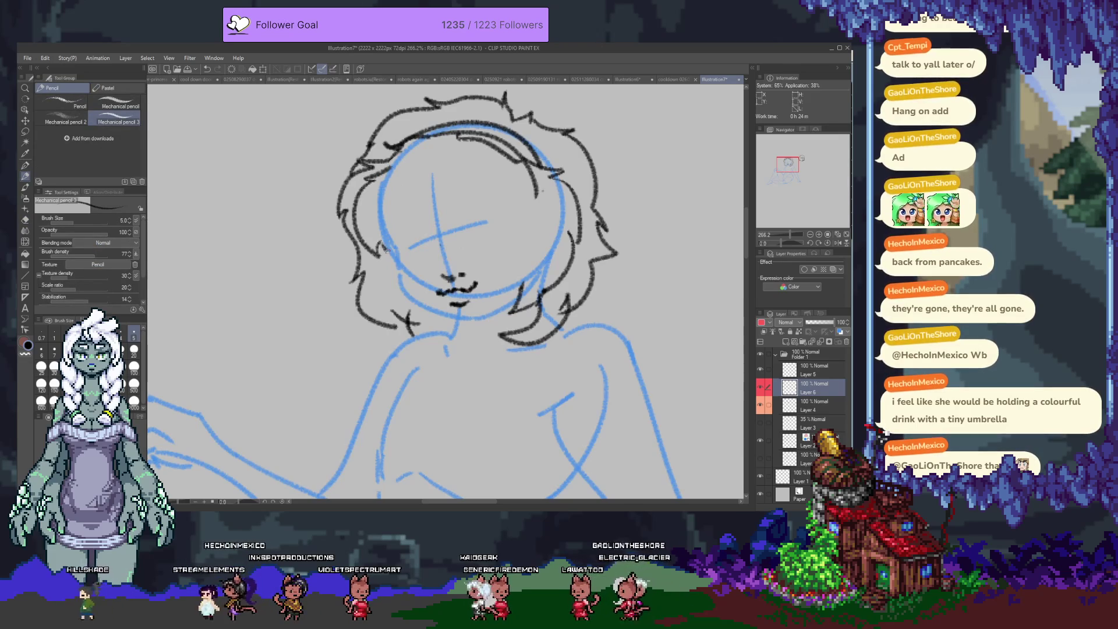
left_click_drag(396, 201, 414, 258)
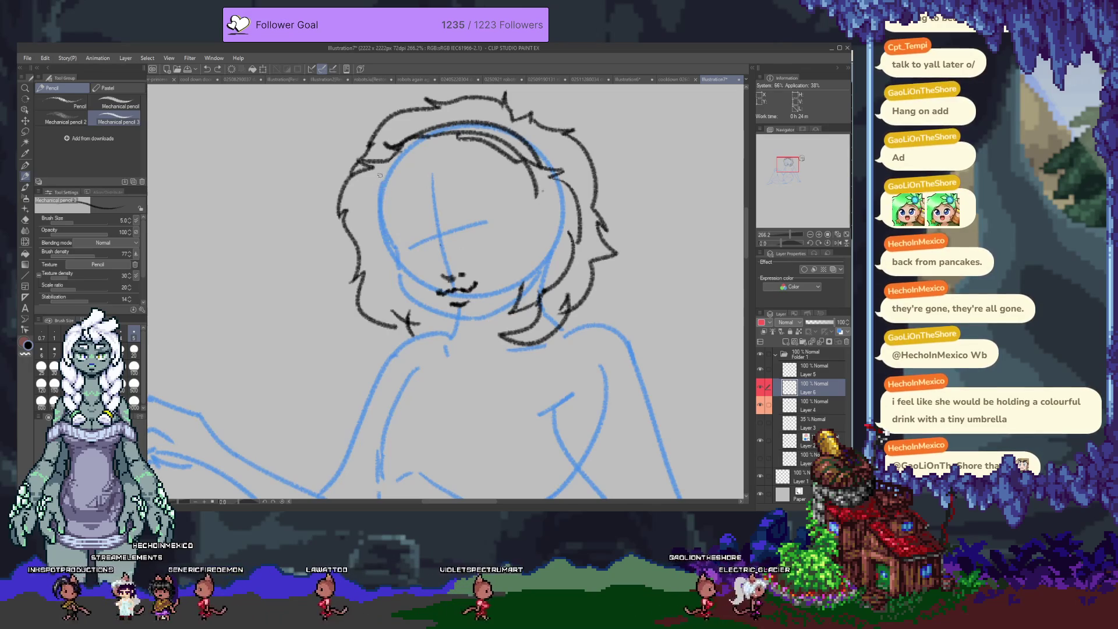
mouse_move(361, 202)
left_mouse_down()
mouse_move(376, 253)
mouse_move(446, 255)
left_mouse_up()
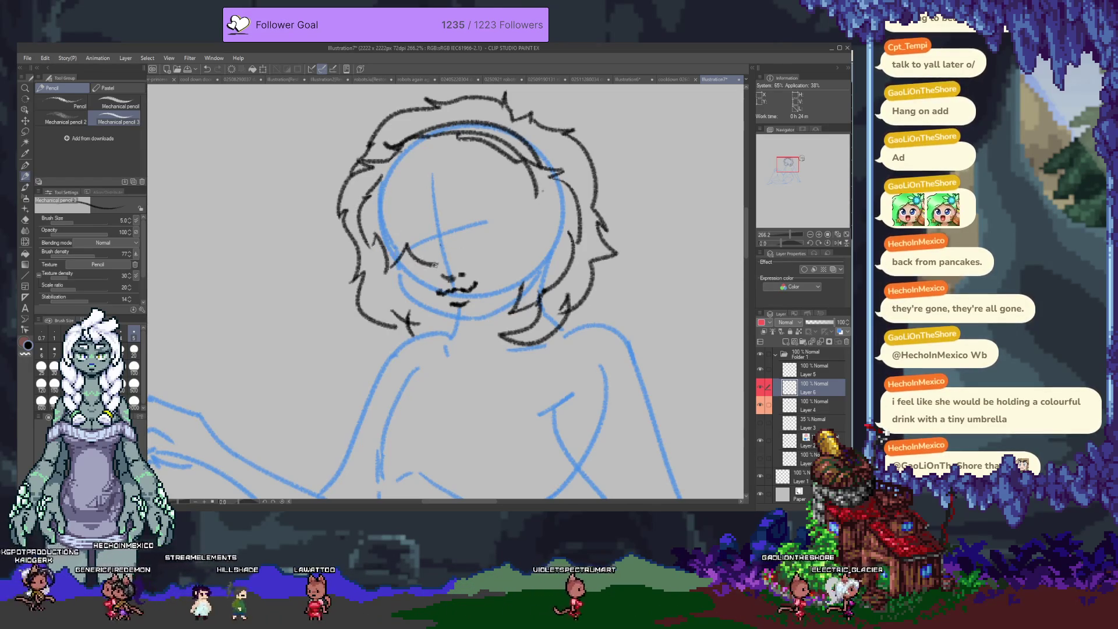
key("ctrl+z")
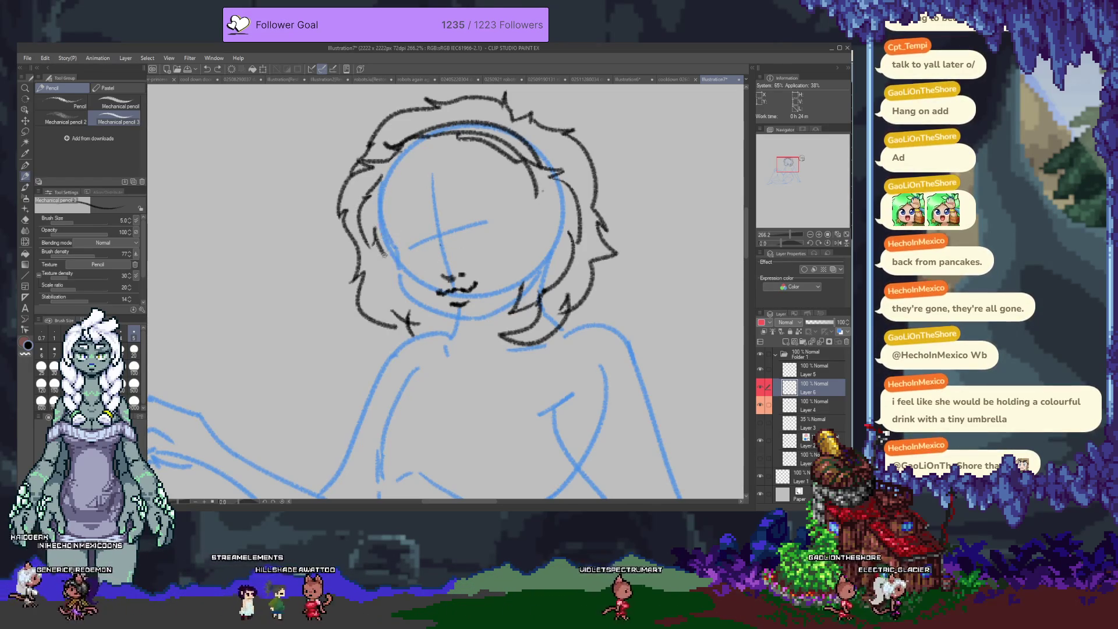
left_click_drag(397, 249, 510, 210)
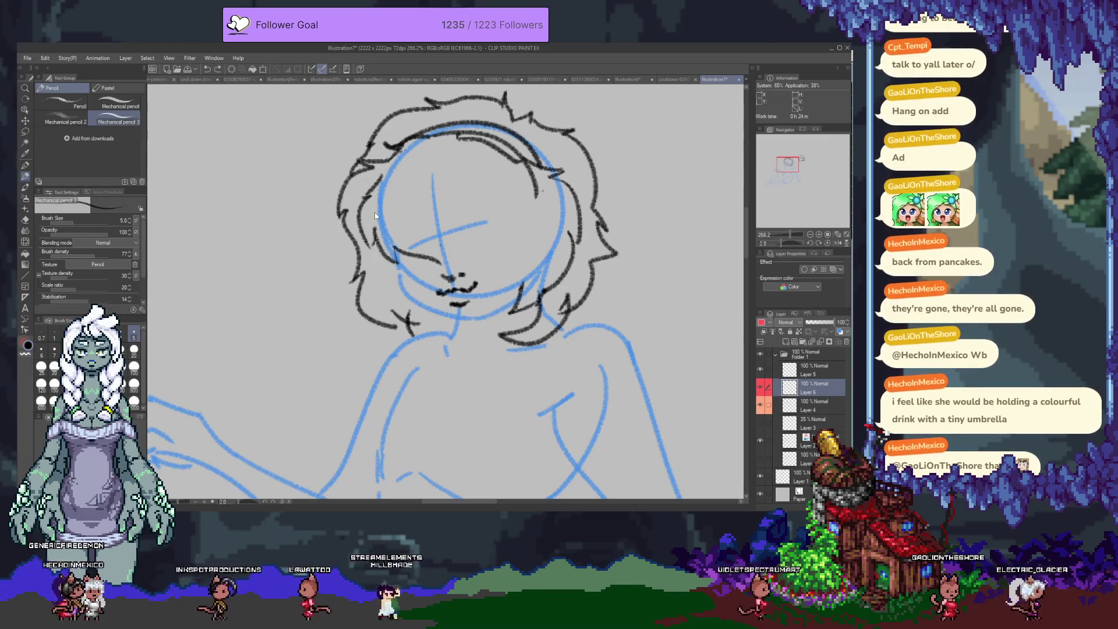
mouse_move(385, 234)
left_mouse_down()
mouse_move(400, 267)
mouse_move(485, 225)
mouse_move(487, 254)
mouse_move(531, 234)
left_mouse_up()
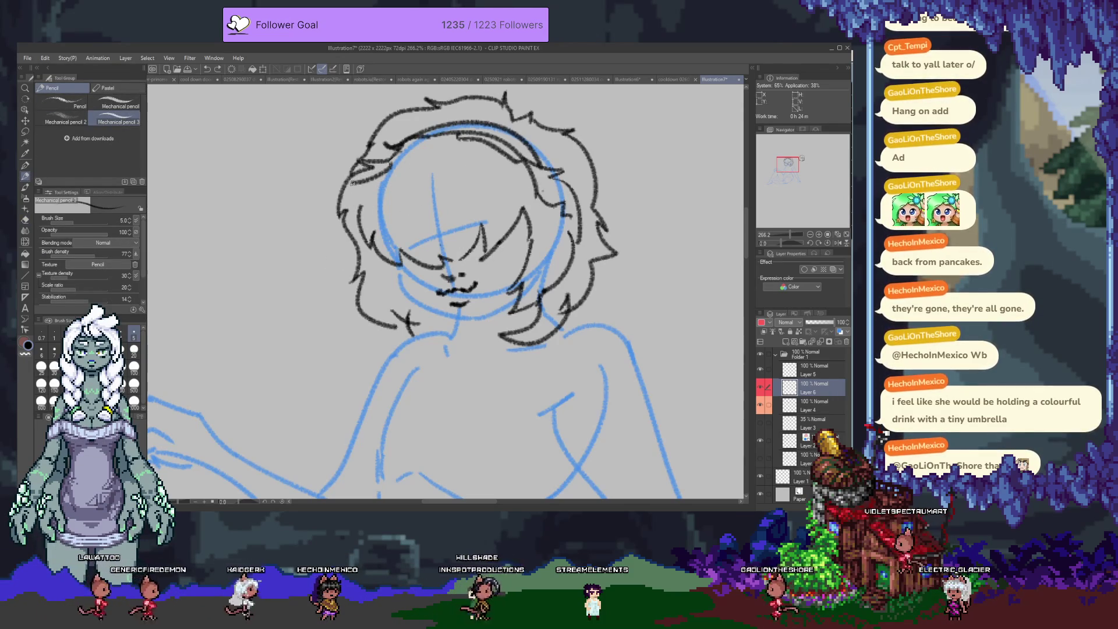
Sketch trial strokes on the left cheek and crown, then undo them.
left_click_drag(394, 202, 404, 227)
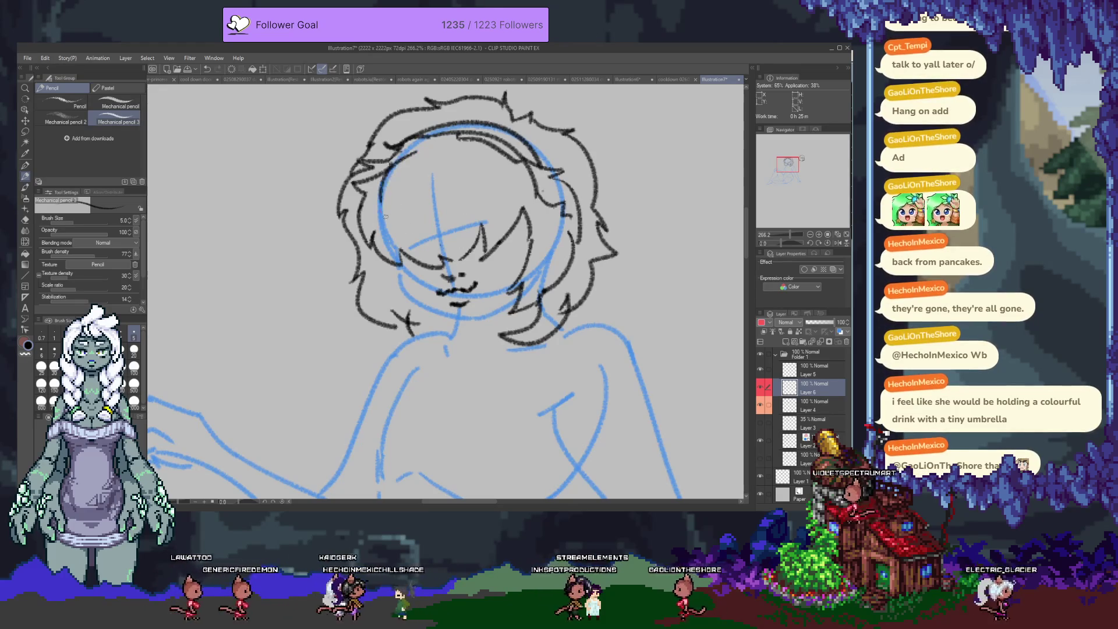
mouse_move(389, 221)
left_mouse_down()
mouse_move(434, 233)
mouse_move(489, 194)
left_mouse_up()
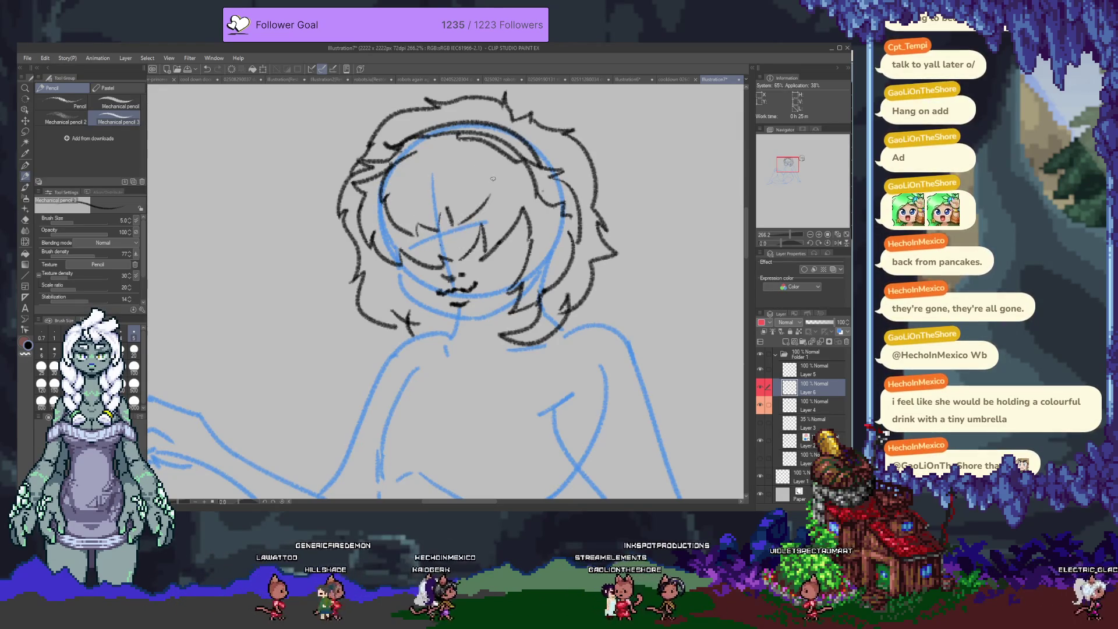
key("ctrl+z")
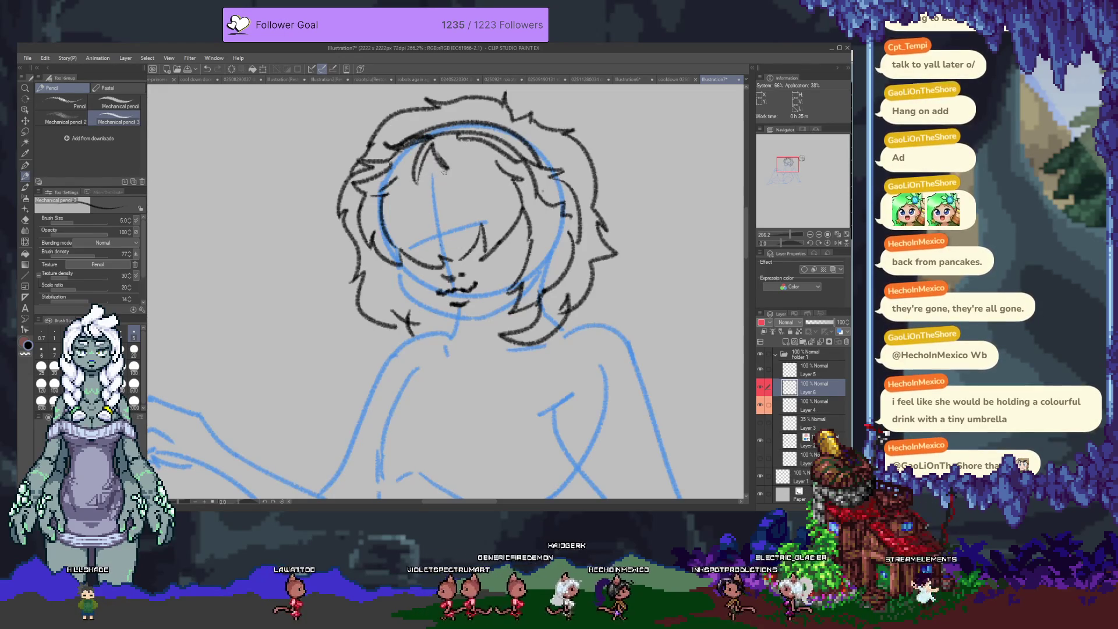
key("ctrl+z")
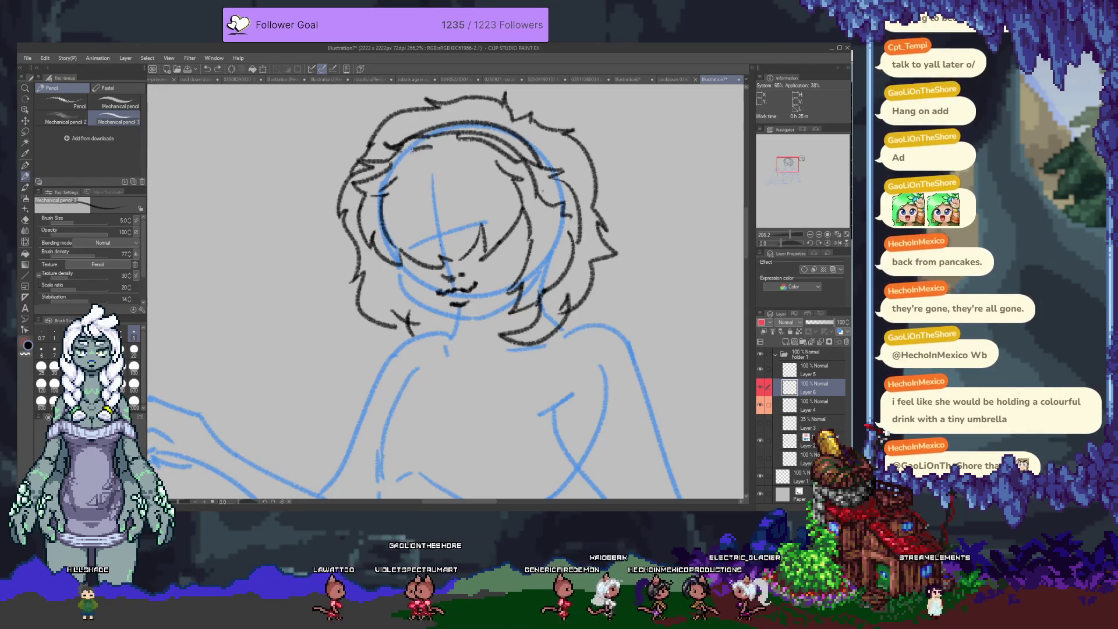
key("ctrl+z")
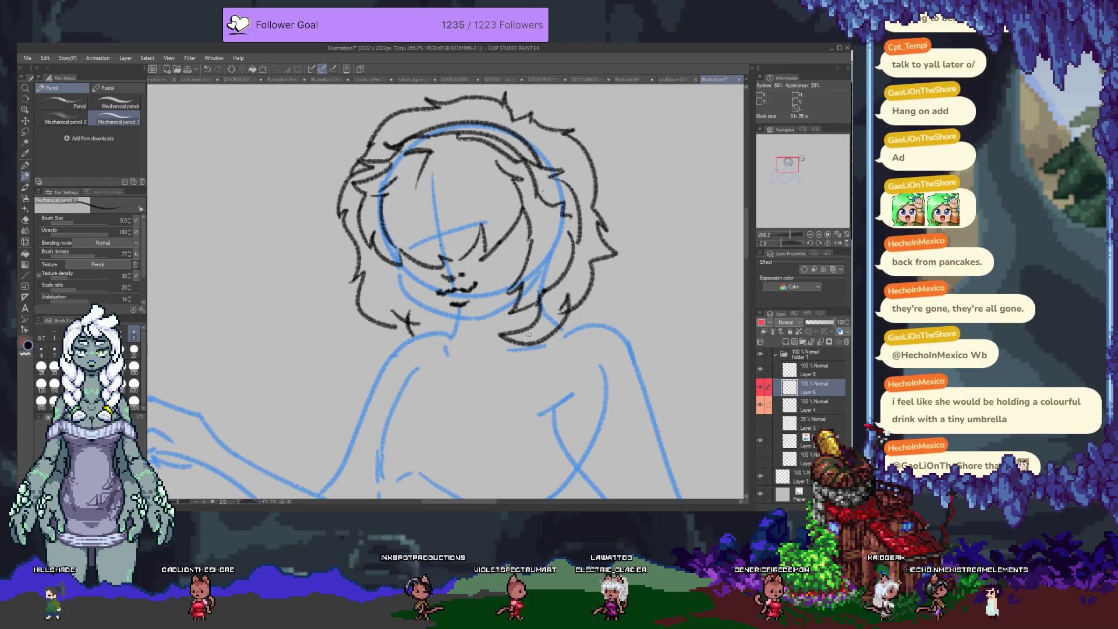
key("e")
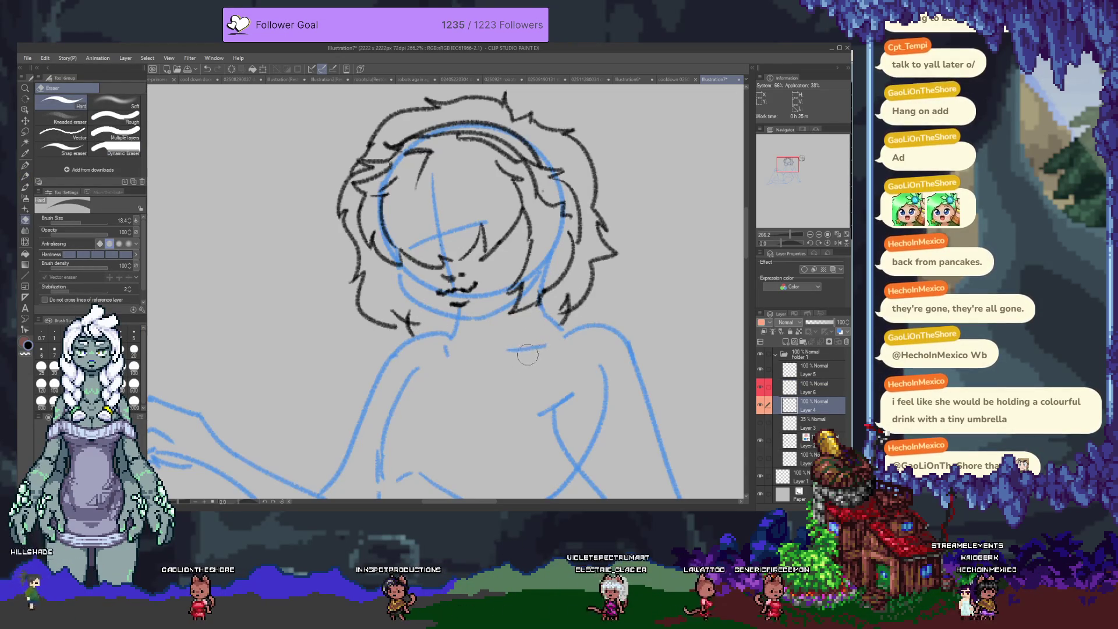
Add a curl to the right side of the hair, then add a new layer above Layer 4.
key("p")
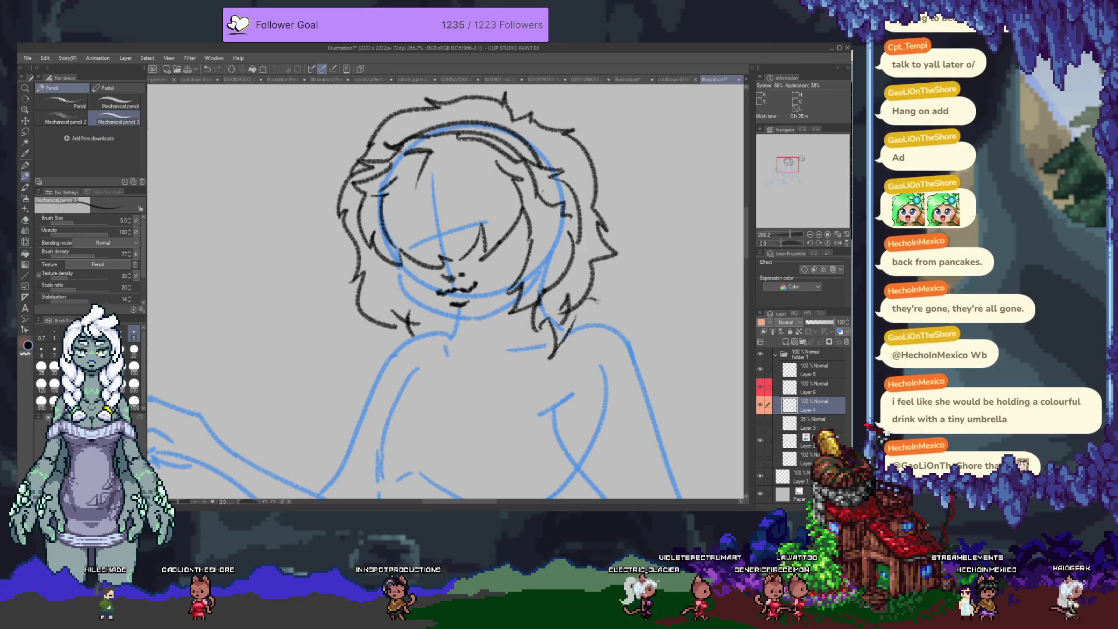
left_click_drag(580, 302, 600, 316)
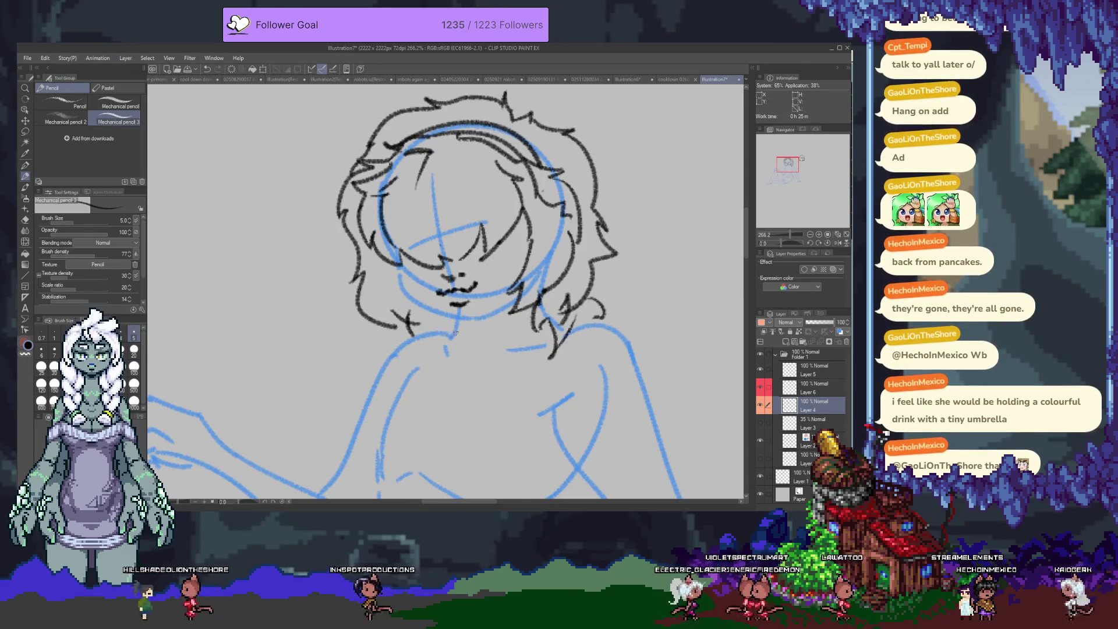
left_click_drag(445, 306, 427, 291)
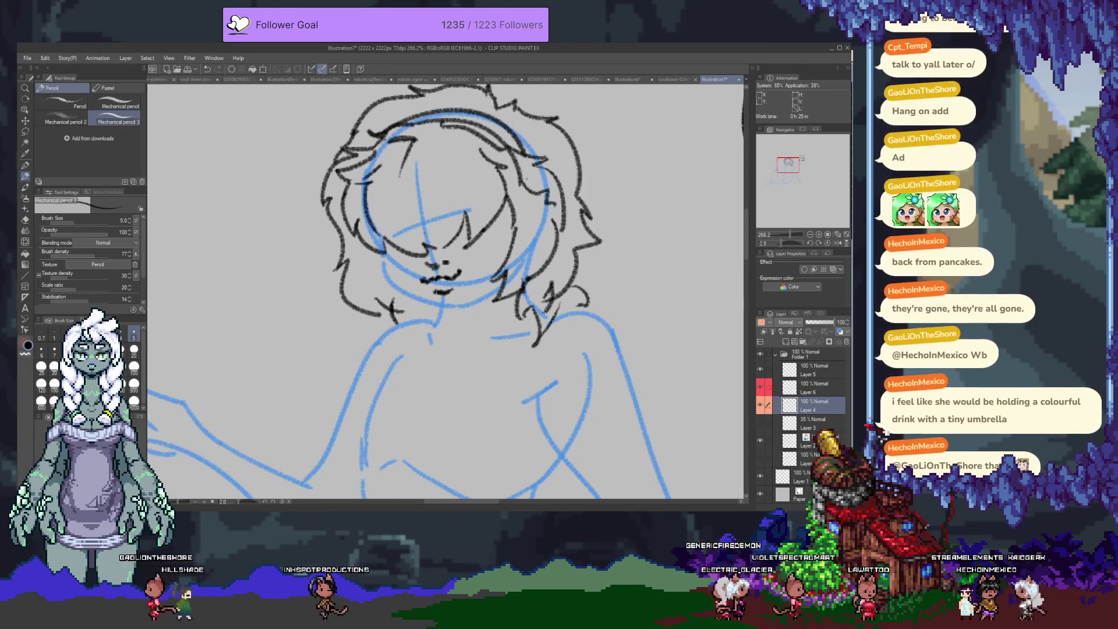
key("e")
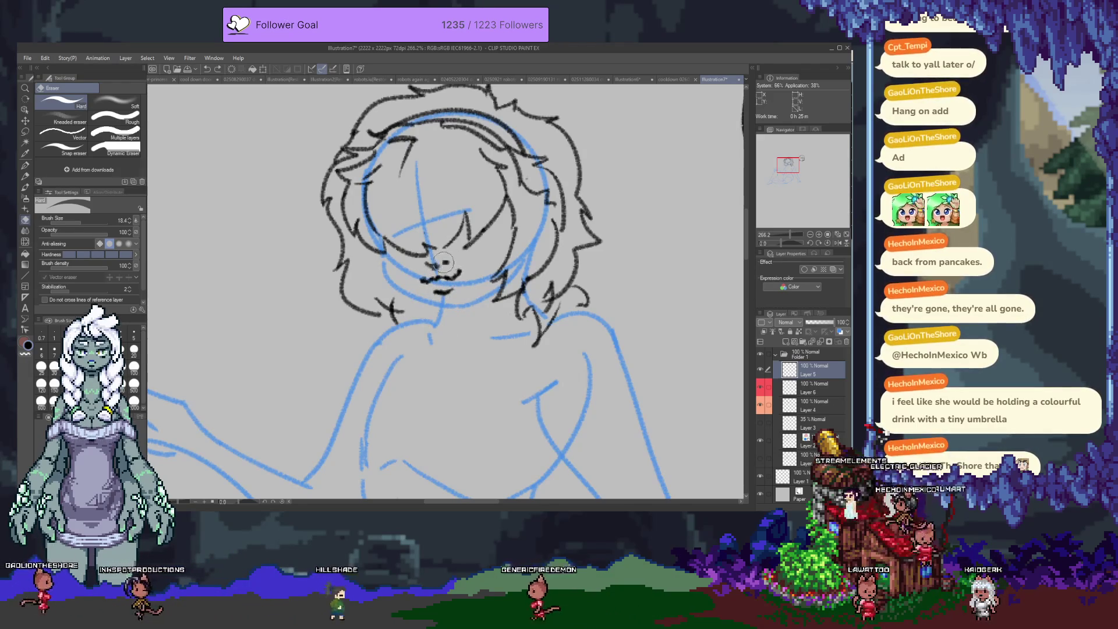
key("p")
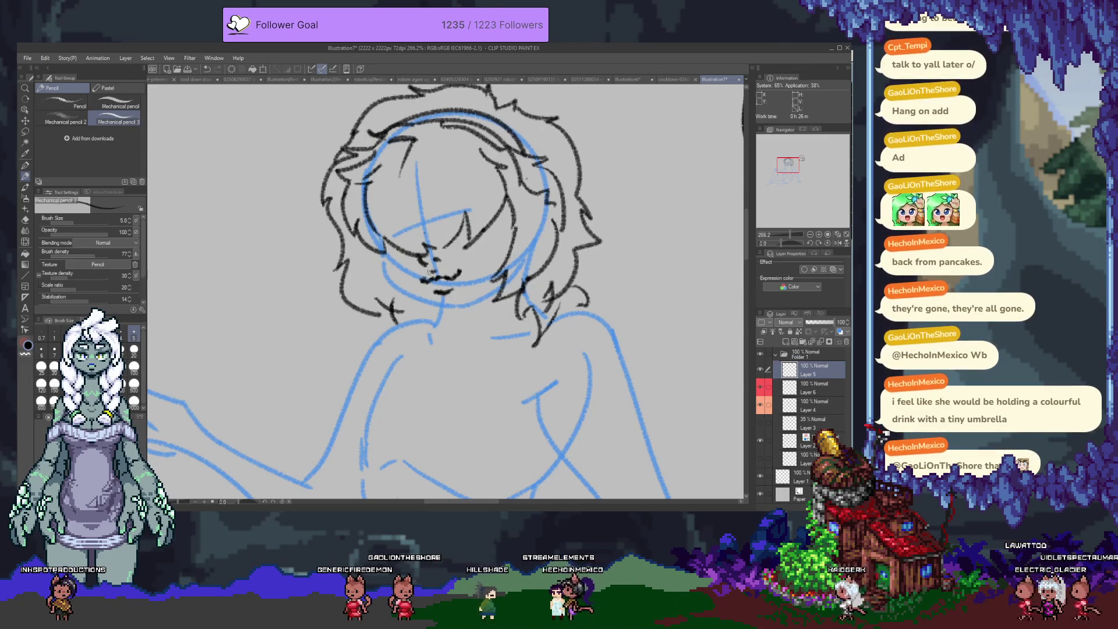
scroll(445, 317, "down", 3)
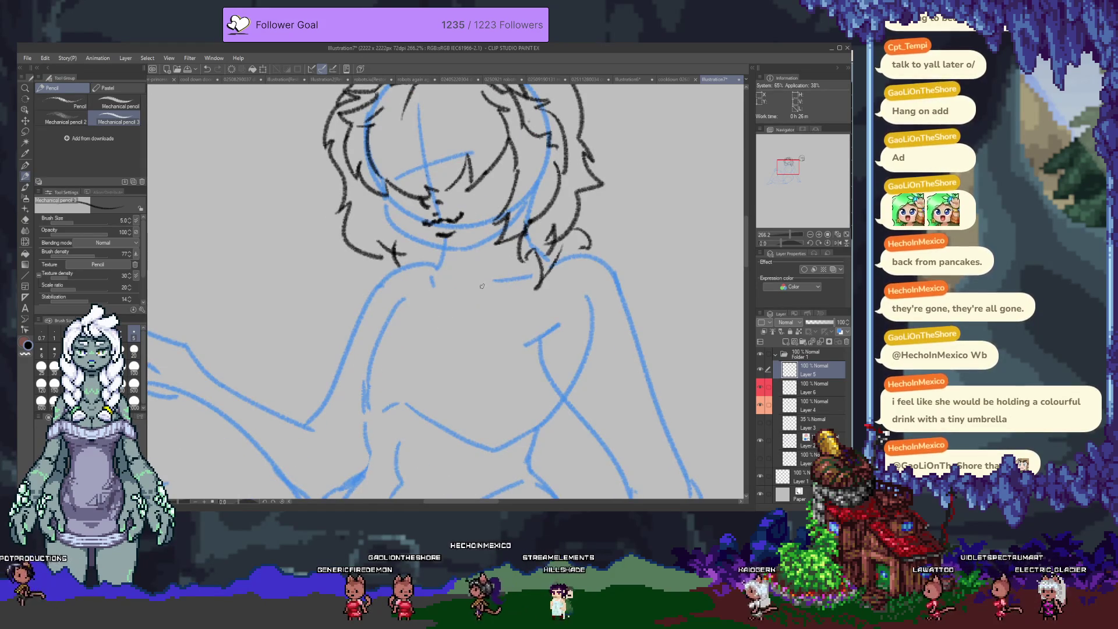
scroll(463, 256, "up", 3)
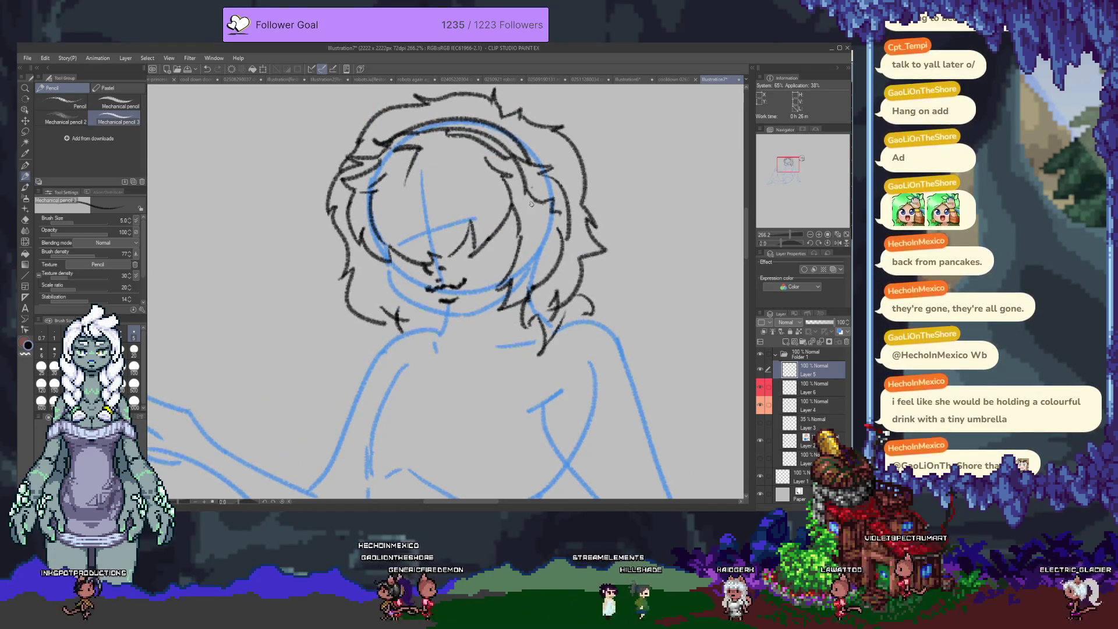
key("alt+bracketleft")
key("alt+bracketleft")
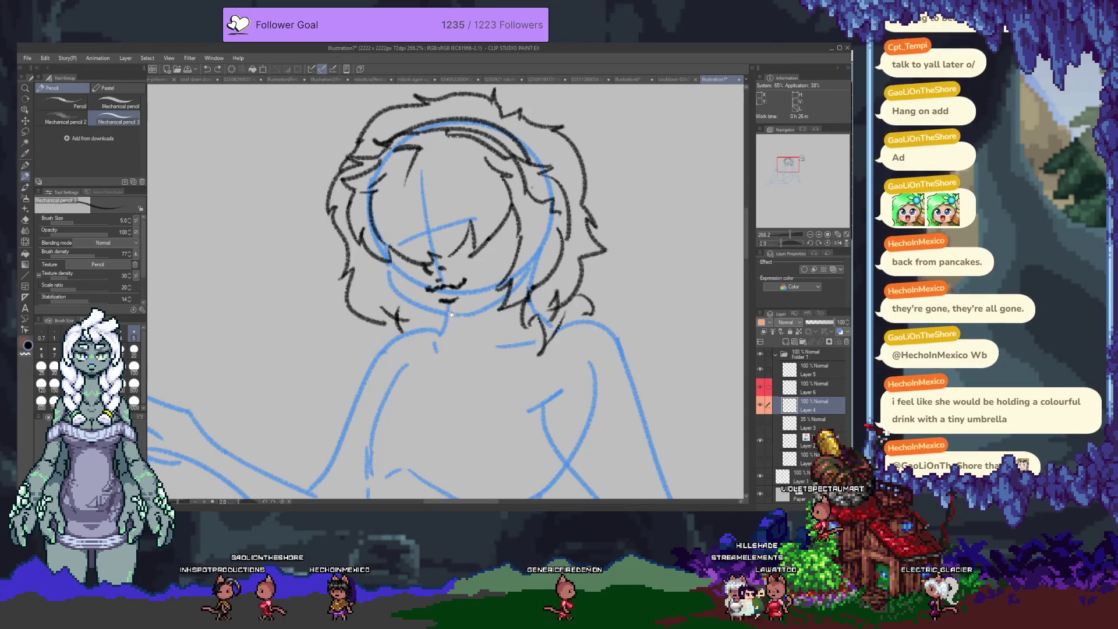
scroll(493, 280, "down", 3)
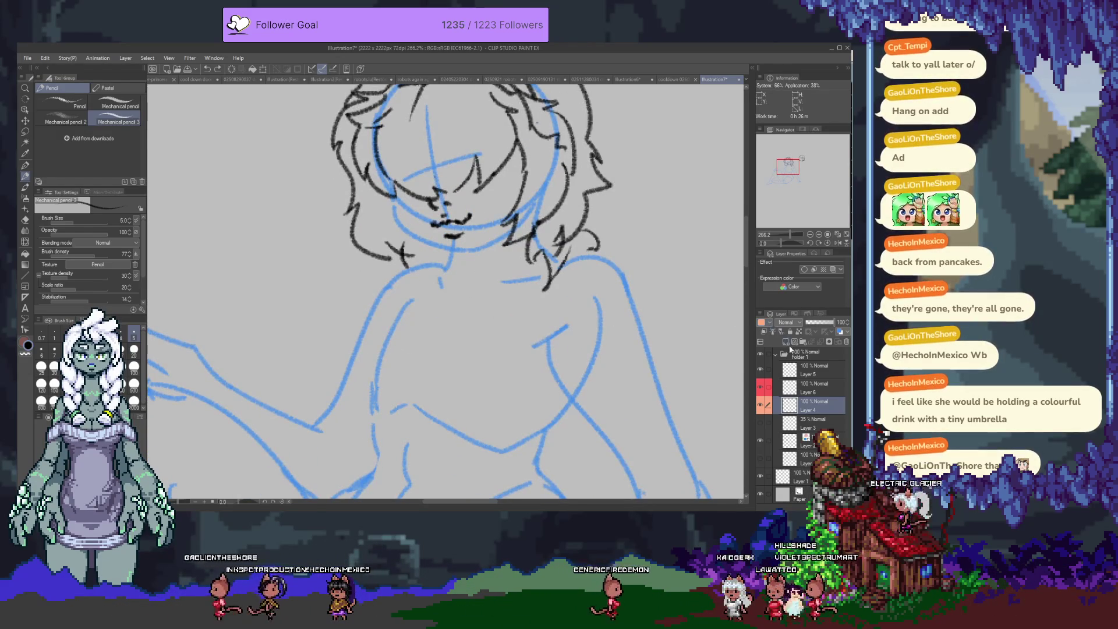
left_click(774, 342)
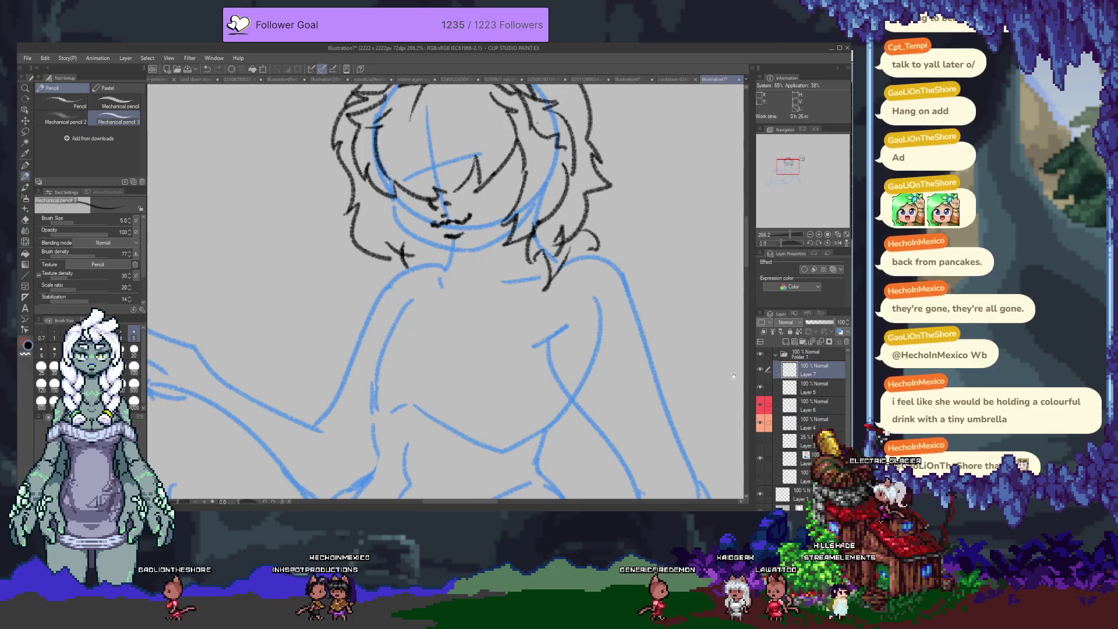
scroll(563, 308, "down", 2)
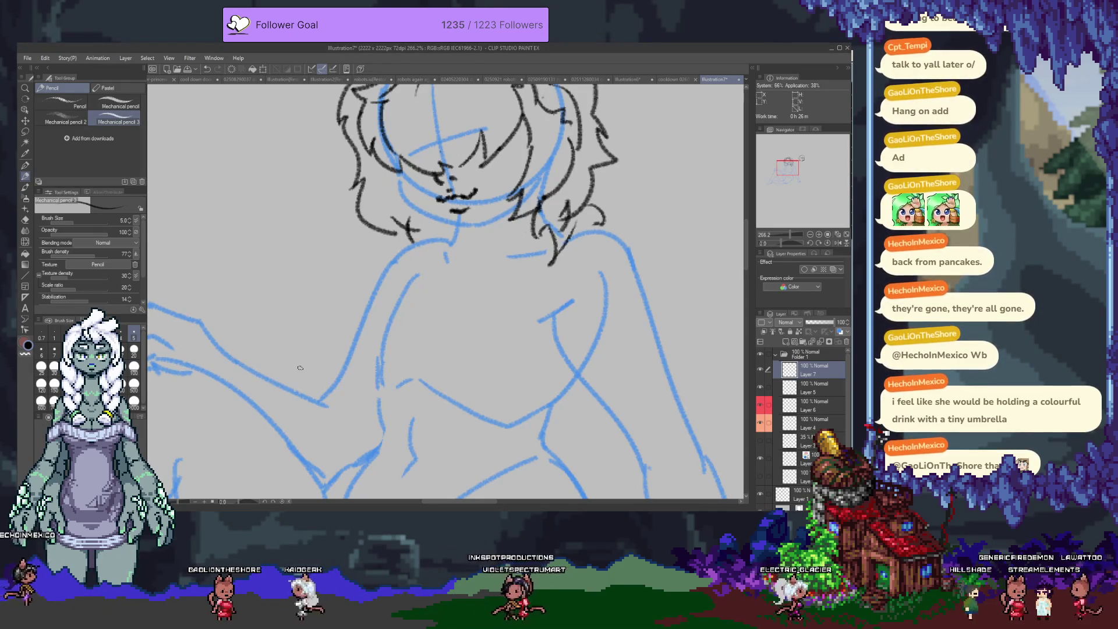
Draw the left shoulder lines and the curve under the bust.
left_click_drag(446, 243, 386, 287)
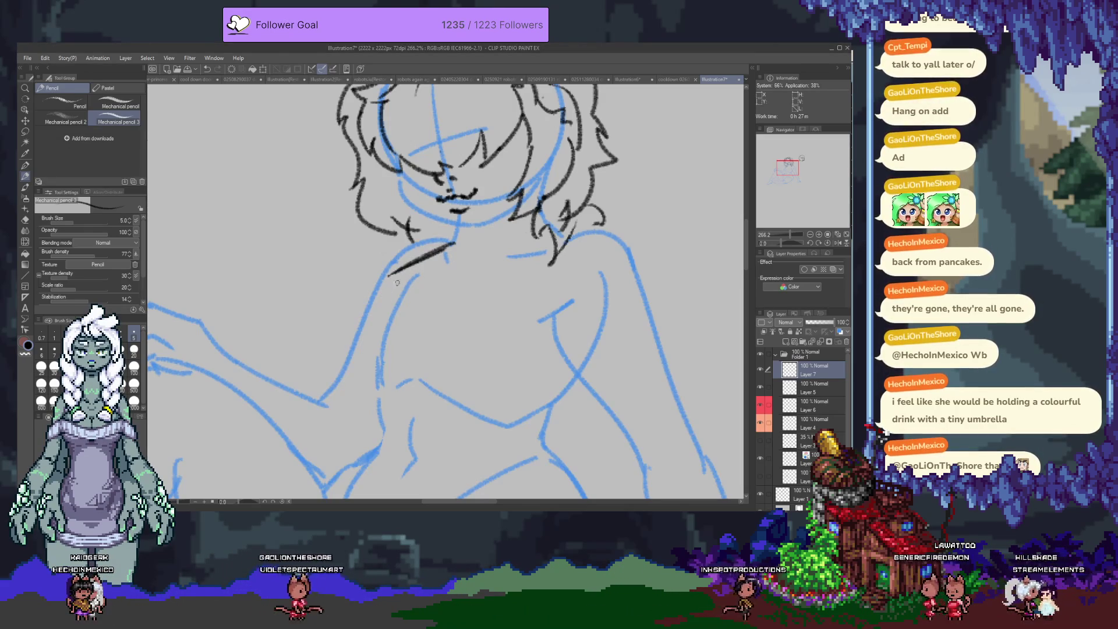
mouse_move(410, 258)
left_mouse_down()
mouse_move(334, 354)
mouse_move(348, 346)
left_mouse_up()
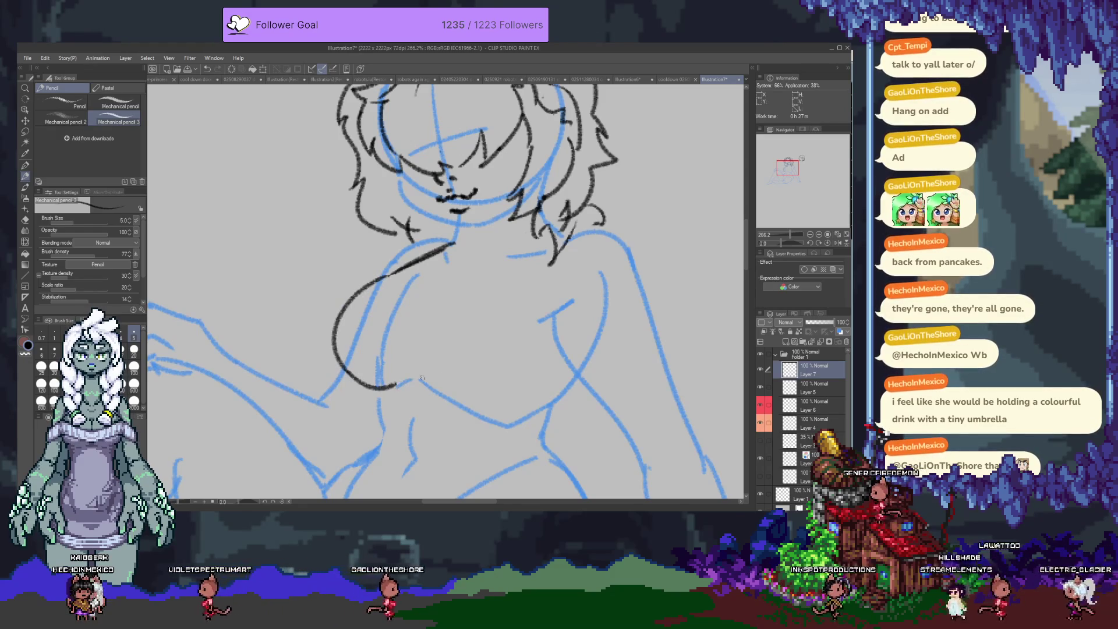
scroll(377, 335, "down", 2)
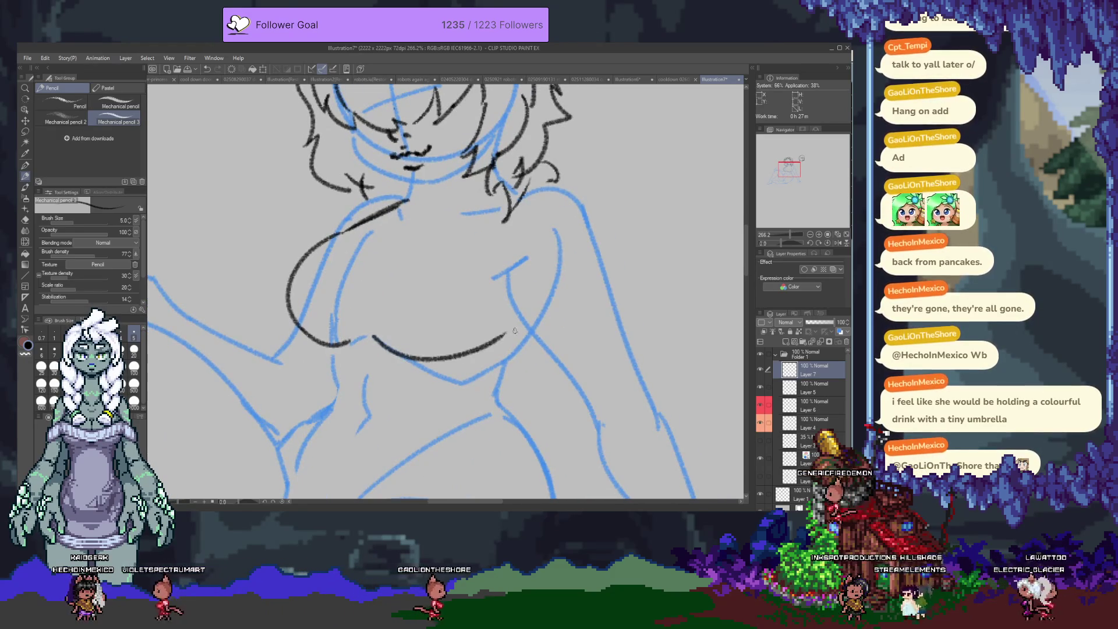
left_click_drag(376, 337, 520, 288)
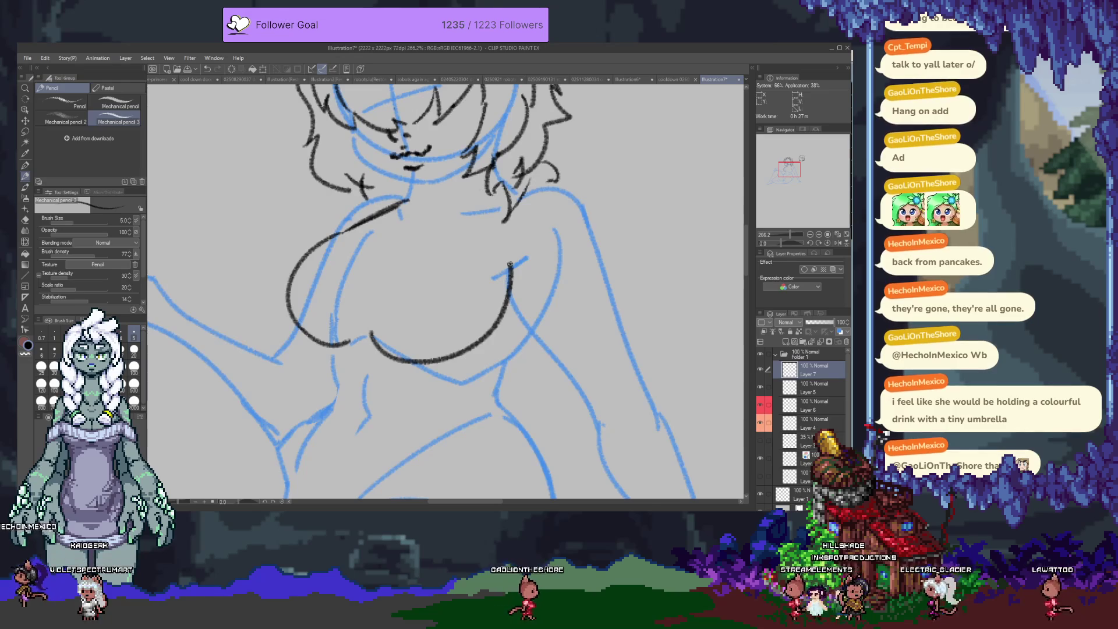
left_click_drag(511, 270, 464, 339)
key("ctrl+z")
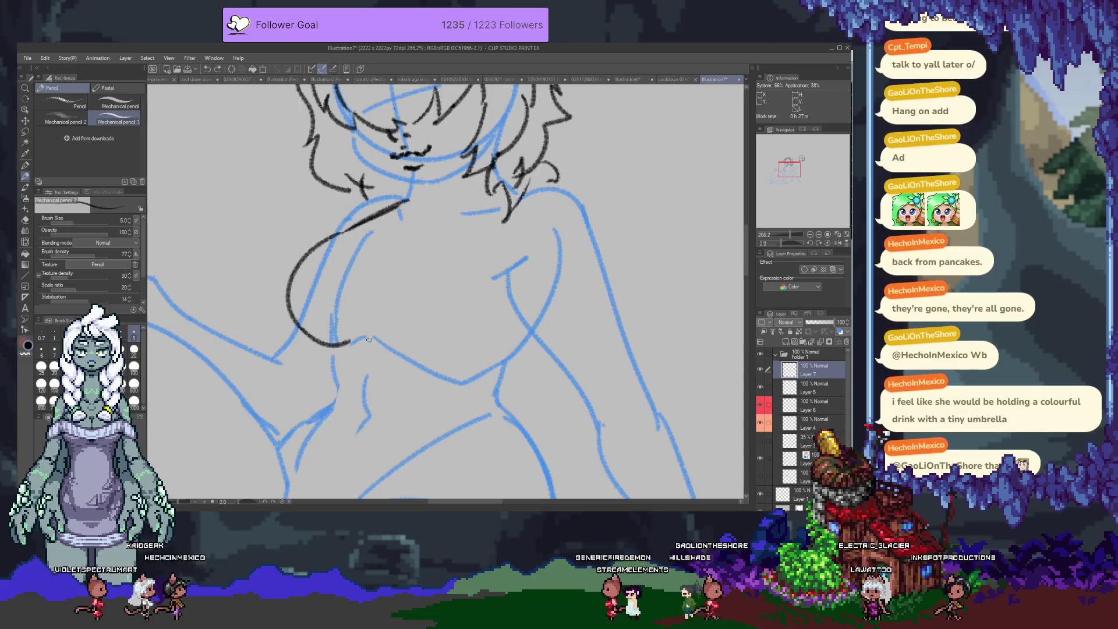
left_click_drag(369, 339, 496, 326)
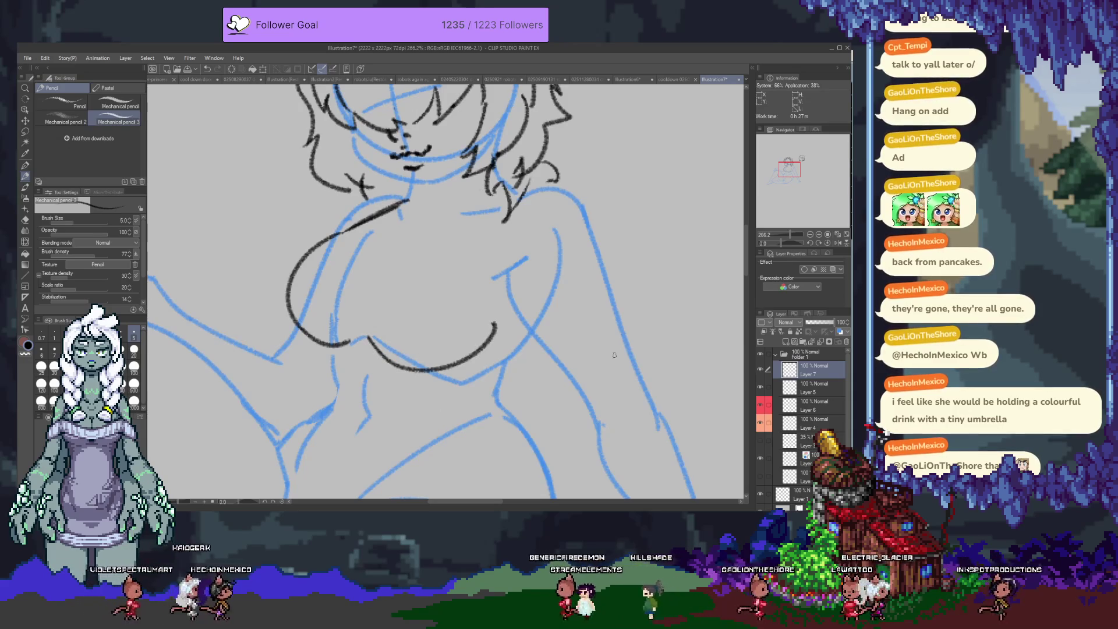
Hide the first chest-lines layer and start a fresh curve on the left shoulder.
left_click(765, 370)
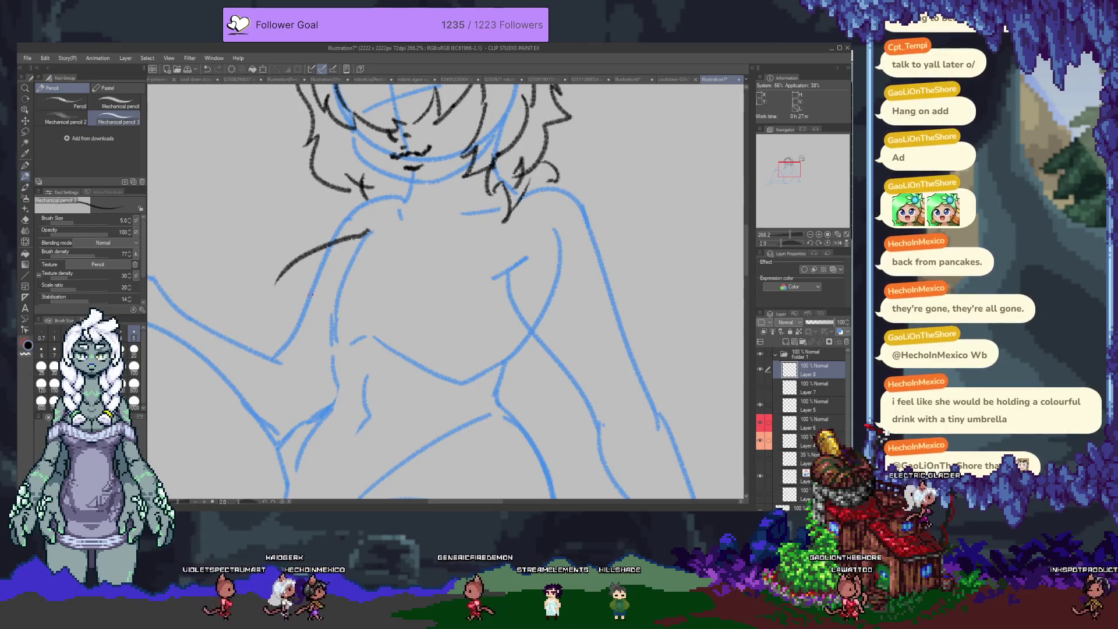
mouse_move(278, 281)
left_mouse_down()
mouse_move(365, 232)
mouse_move(276, 302)
left_mouse_up()
Try and undo several curves around the left bust and across the chest.
key("ctrl+z")
key("ctrl+z")
left_click_drag(365, 236, 353, 376)
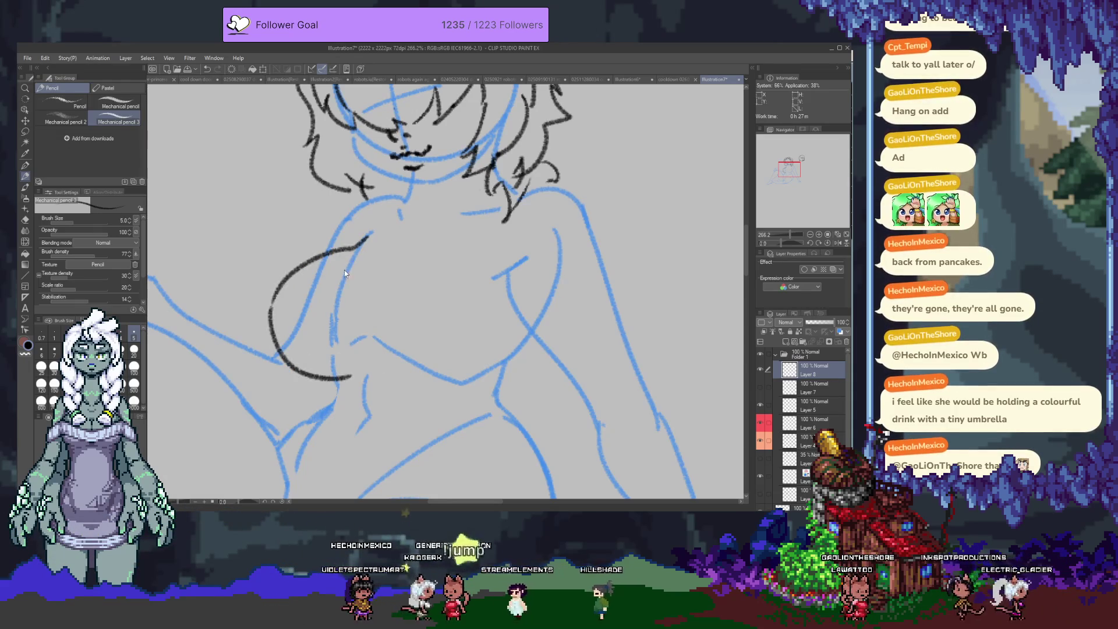
key("ctrl+z")
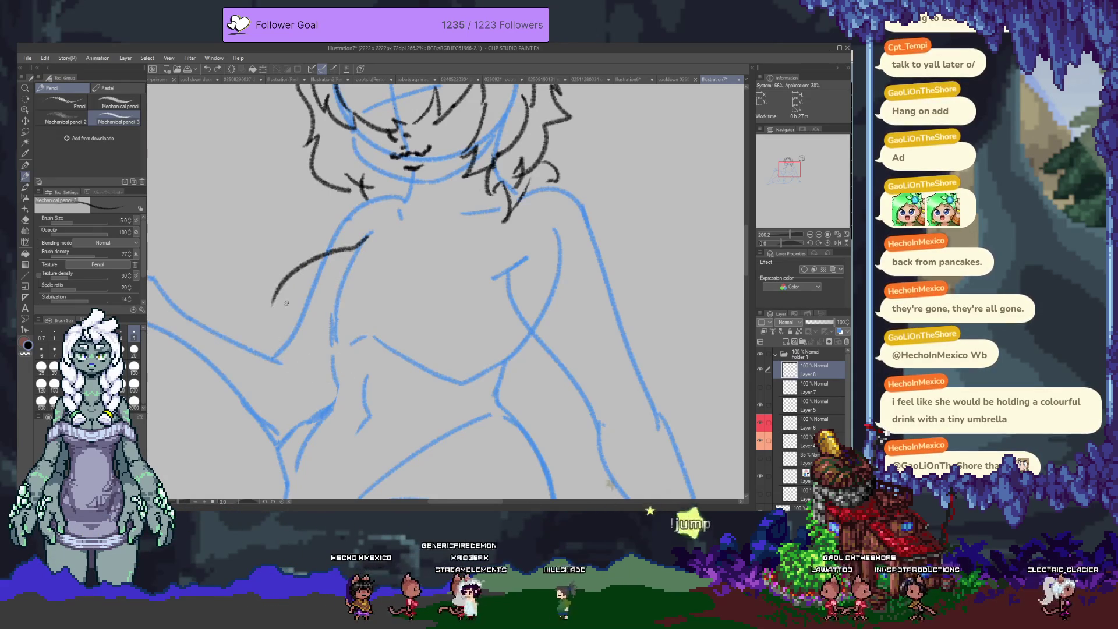
left_click_drag(274, 303, 334, 360)
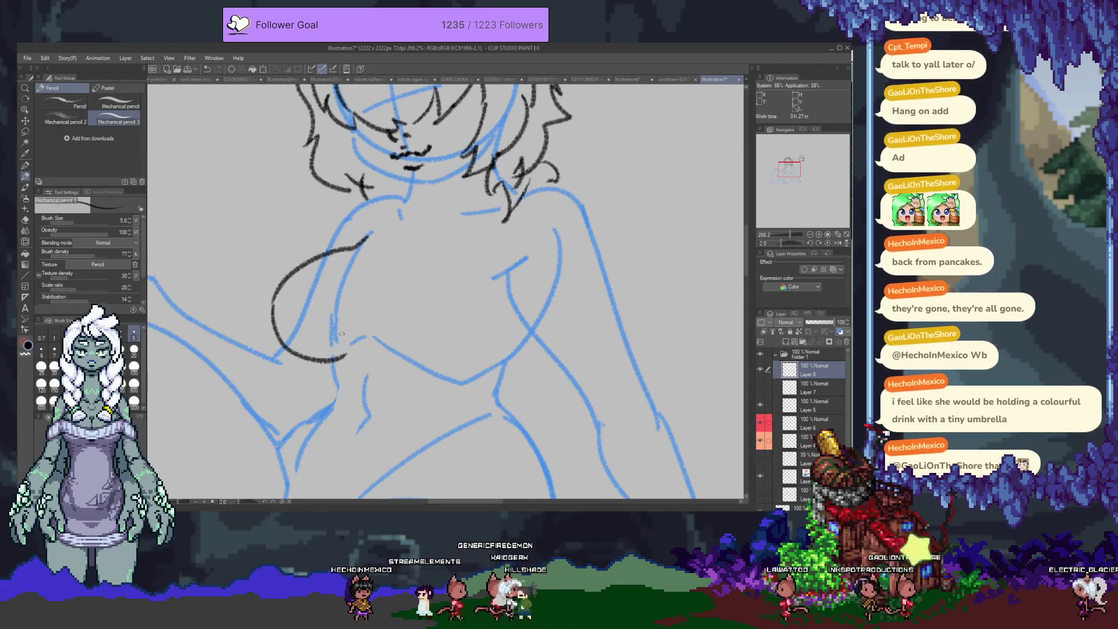
key("ctrl+z")
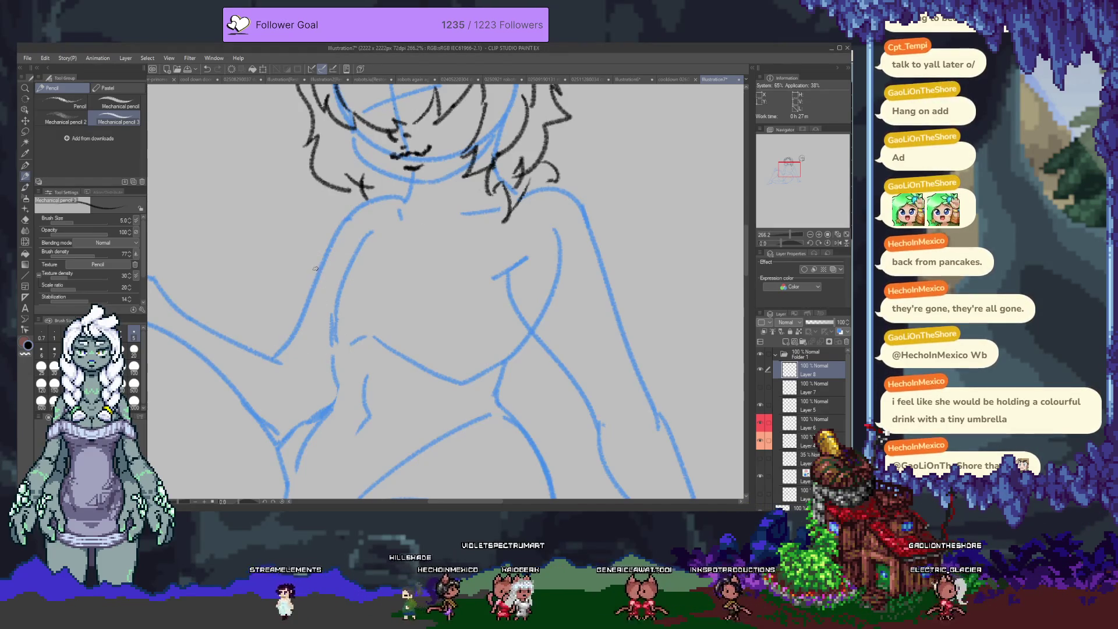
left_click_drag(398, 296, 496, 308)
key("ctrl+z")
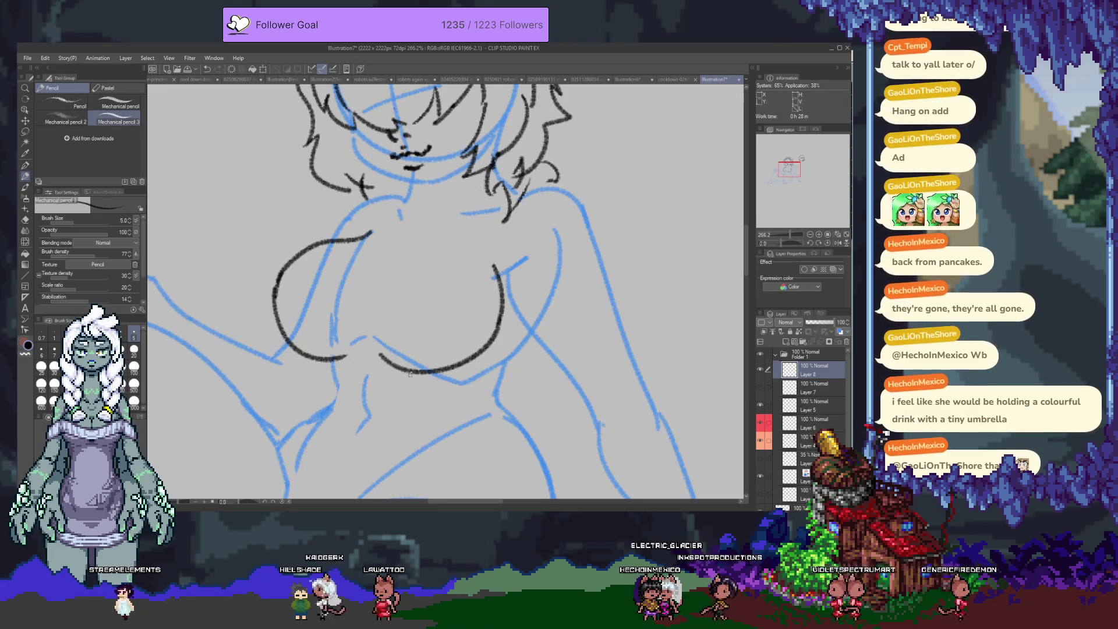
Redraw the right side of the bust, add the upper chest line and erase the top-left arc.
key("e")
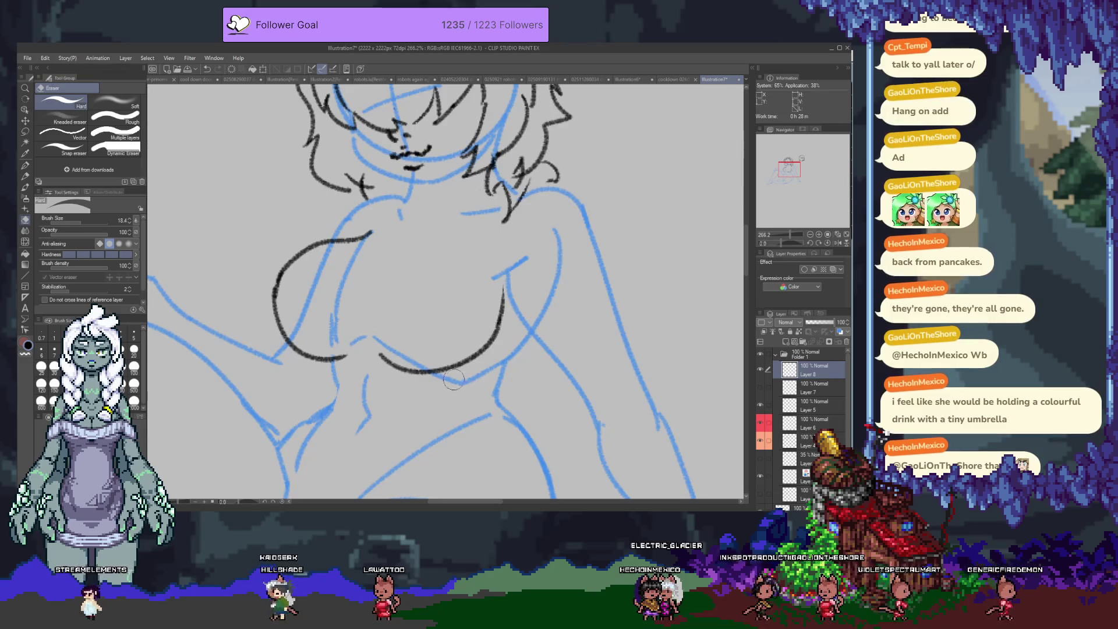
left_click_drag(496, 271, 498, 325)
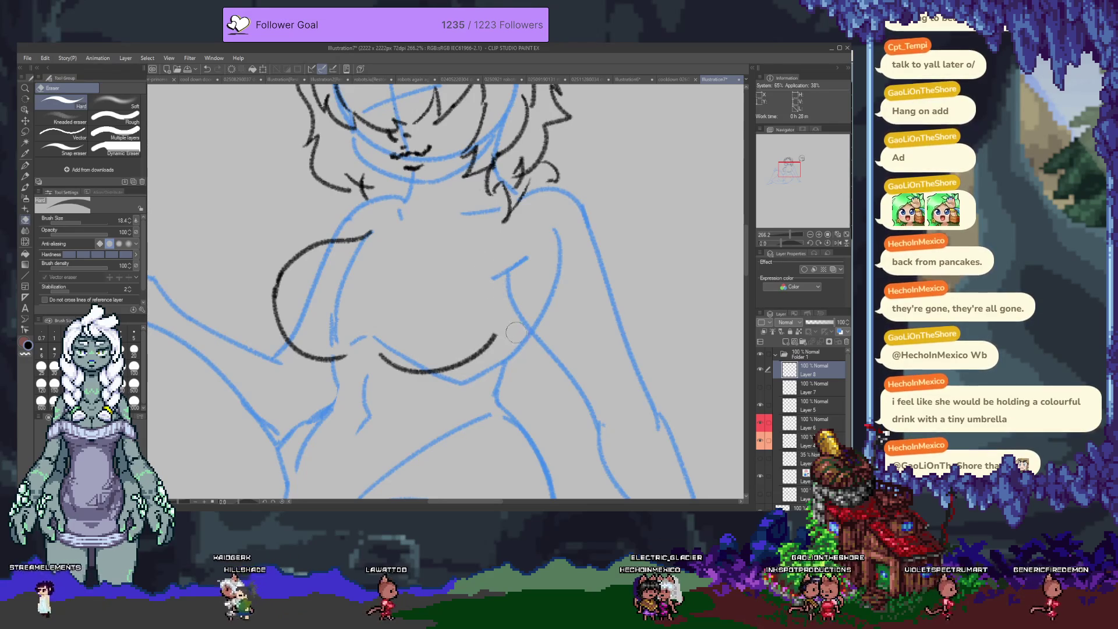
key("p")
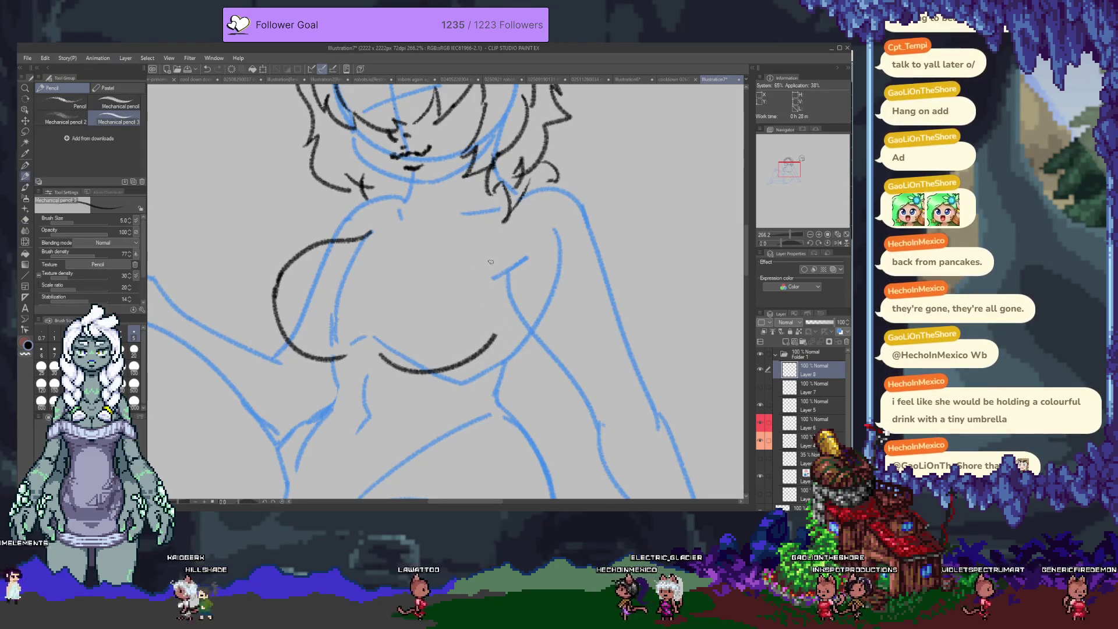
left_click_drag(507, 267, 498, 350)
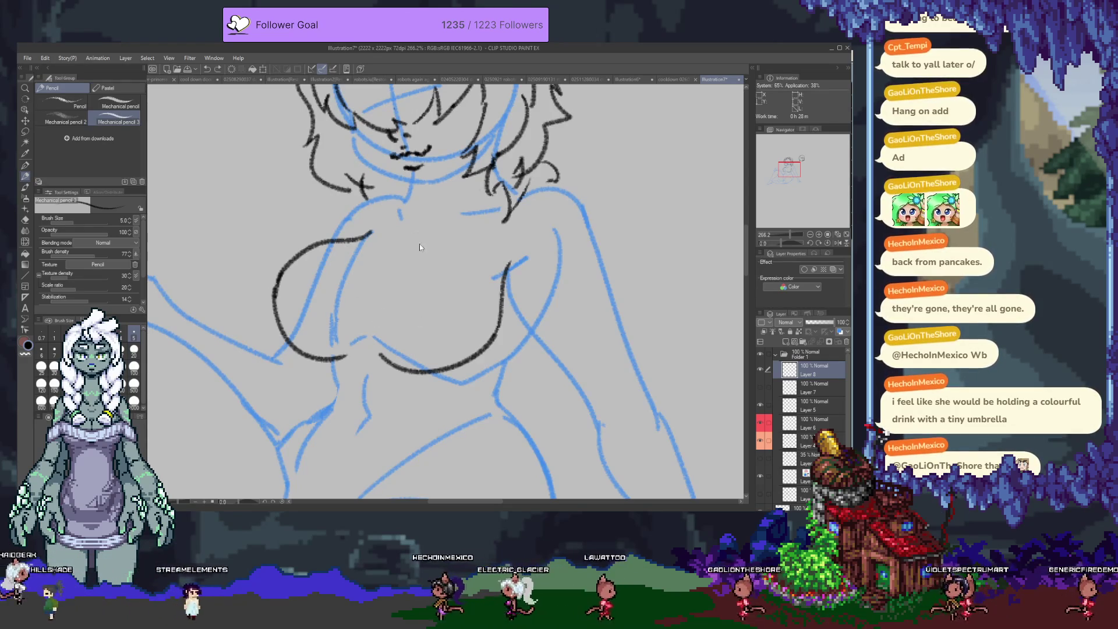
left_click_drag(458, 228, 362, 258)
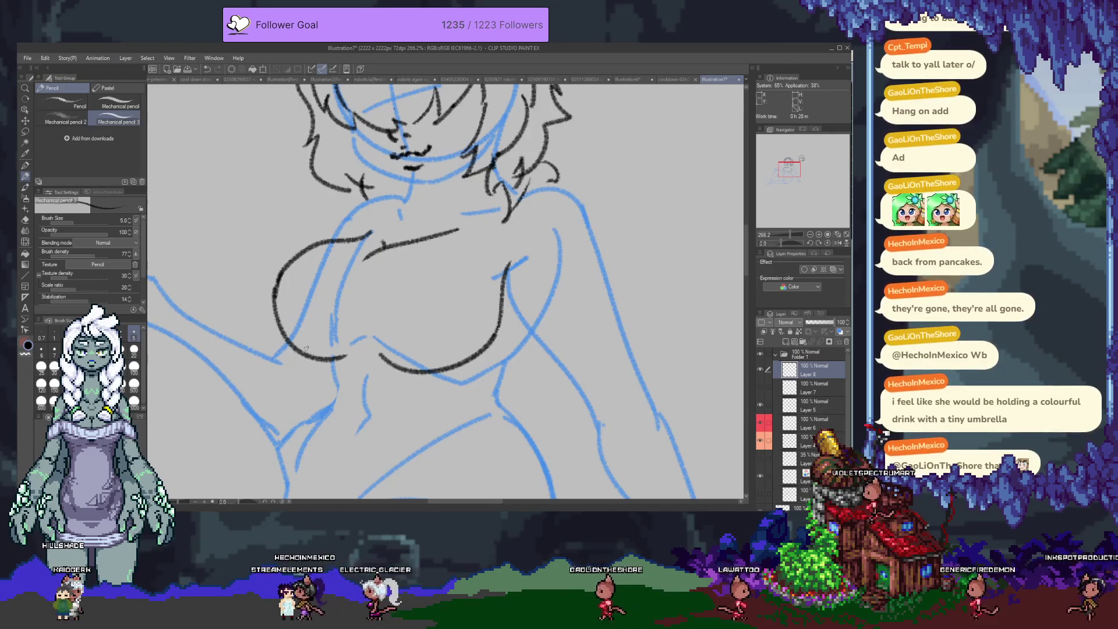
key("e")
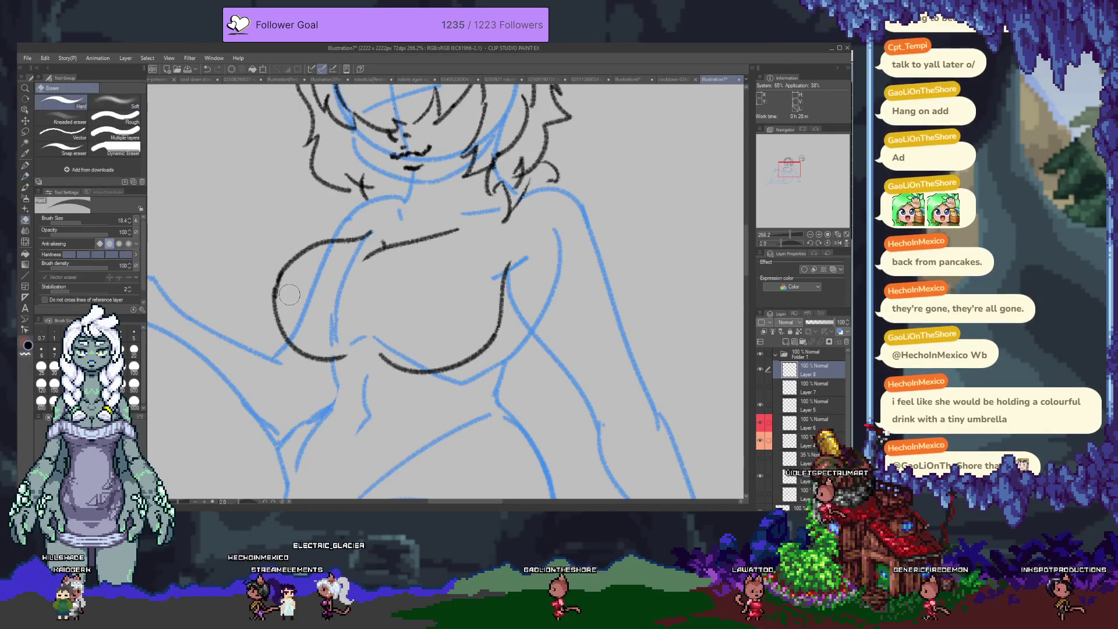
left_click_drag(288, 258, 367, 236)
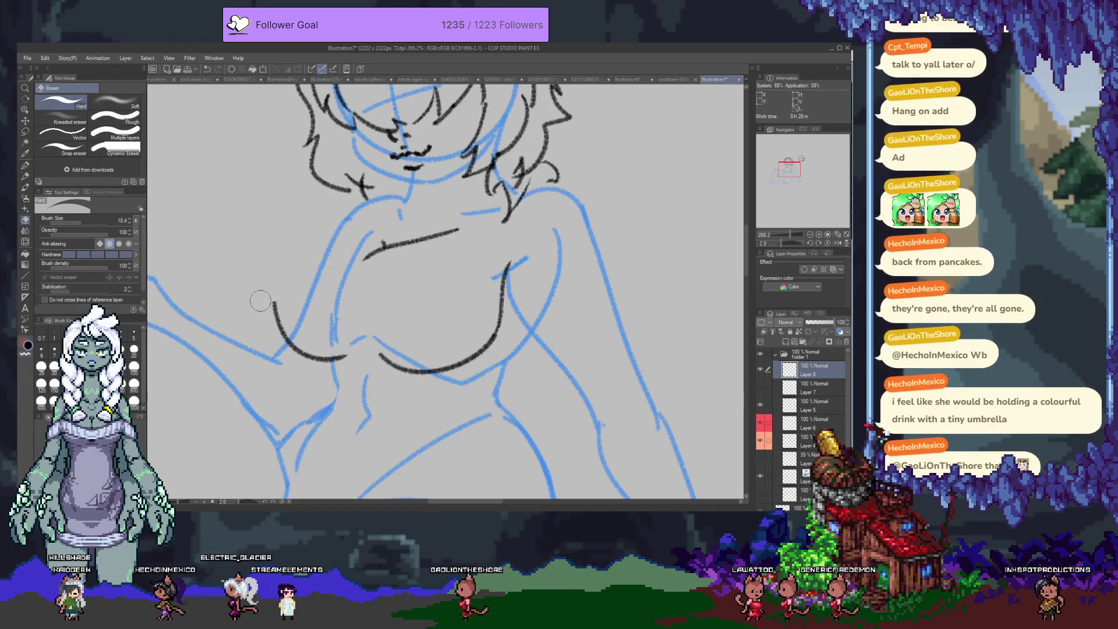
key("p")
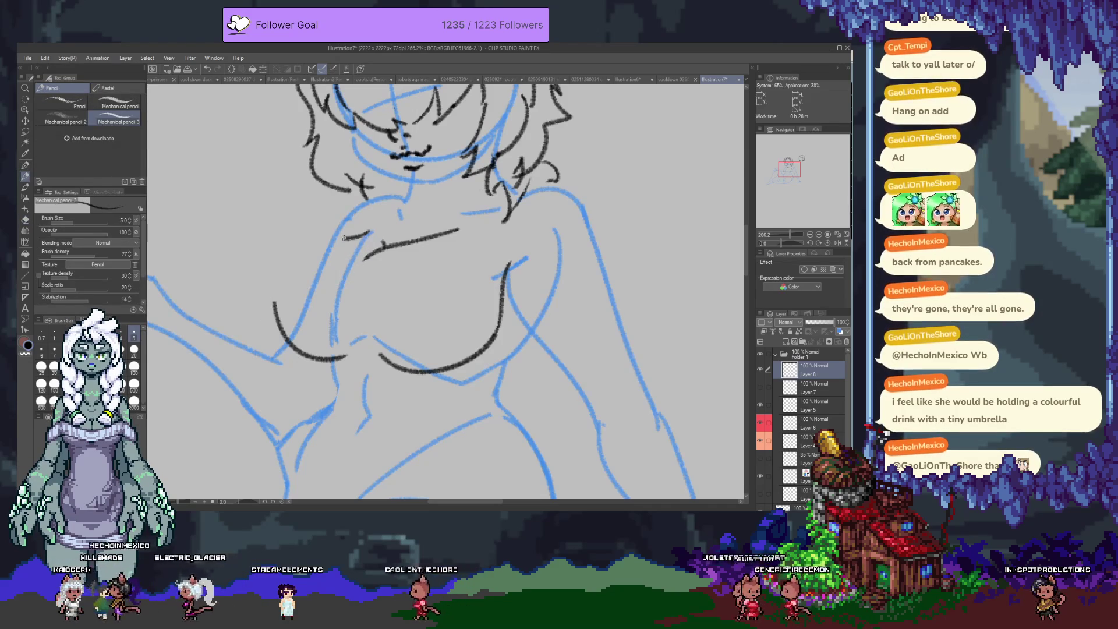
Redraw the upper arc of the left bust and nudge the chest line art up and right.
left_click_drag(370, 234, 277, 273)
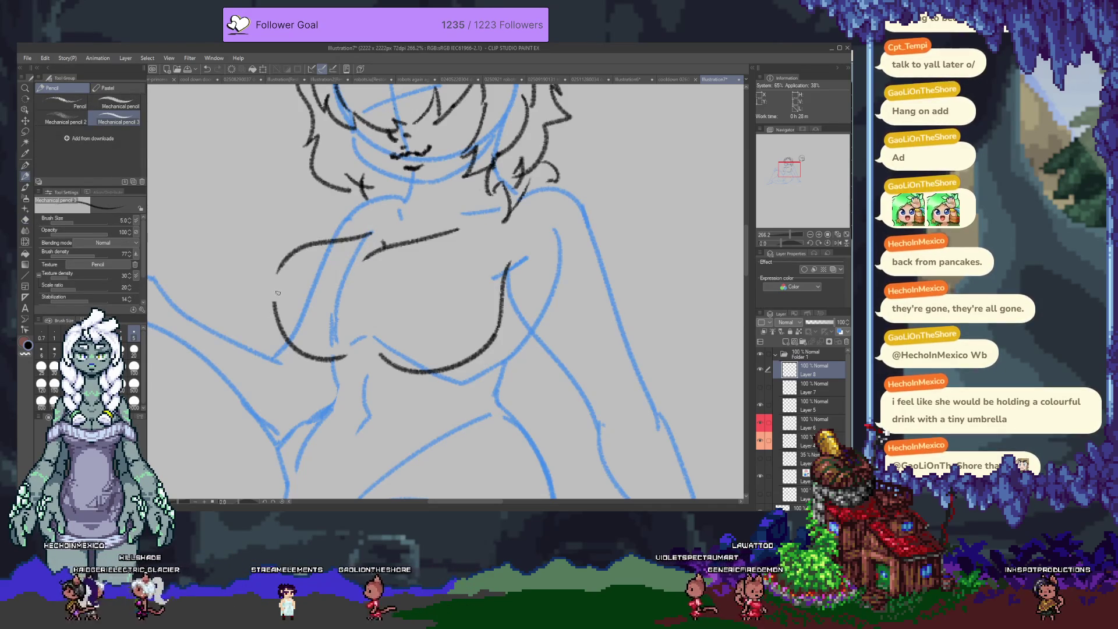
key("ctrl+z")
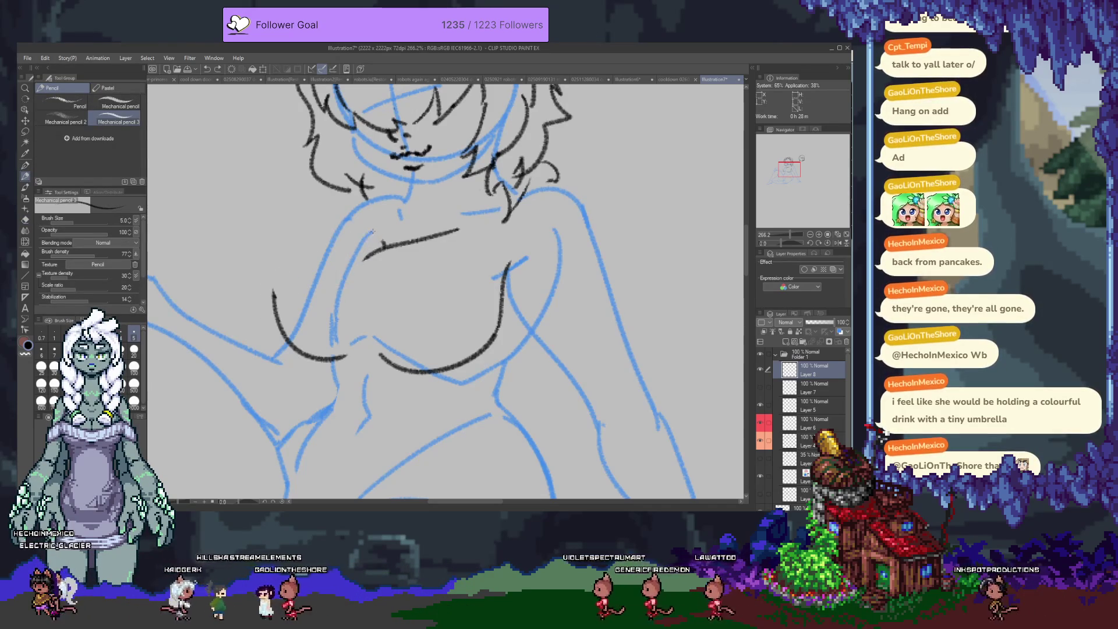
mouse_move(371, 234)
left_mouse_down()
mouse_move(275, 297)
mouse_move(377, 230)
left_mouse_up()
key("ctrl+z")
key("ctrl+z")
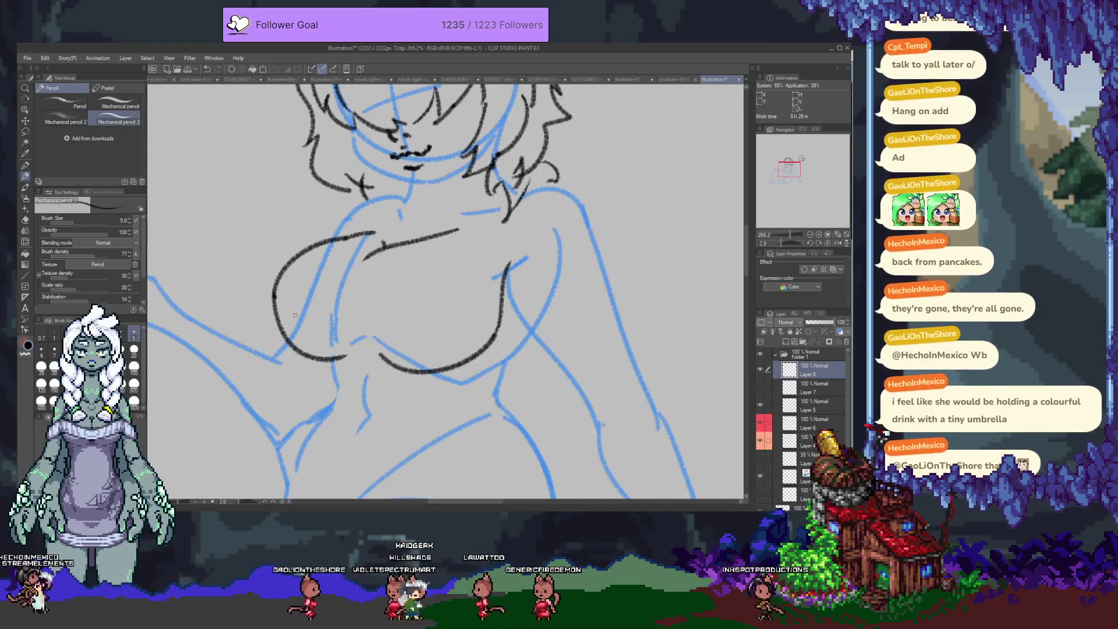
key("k")
left_click_drag(402, 304, 426, 294)
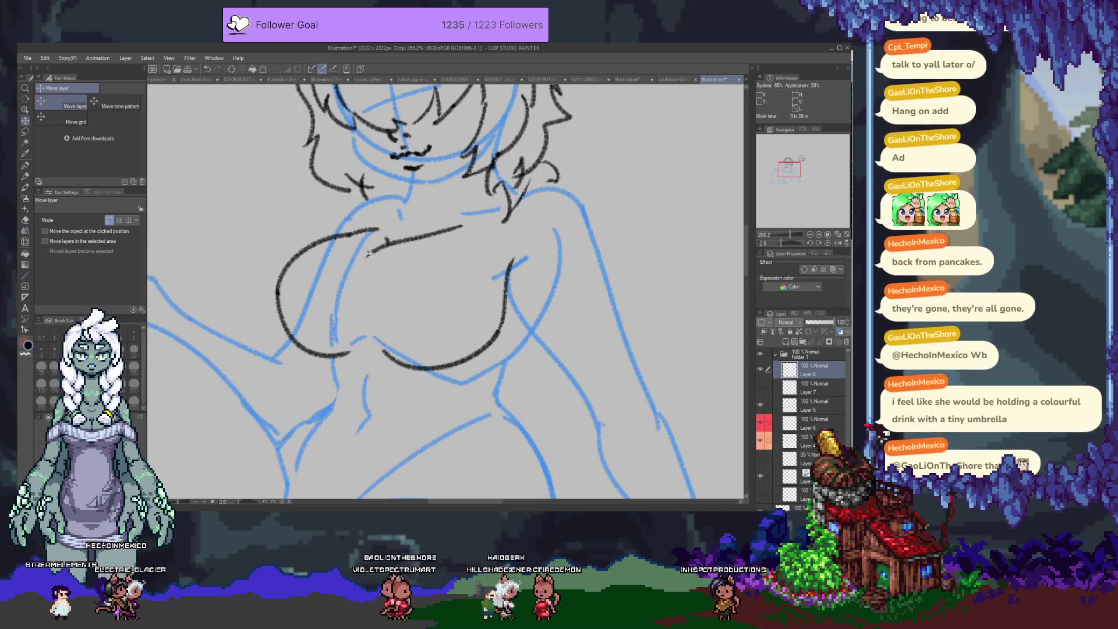
Add a short stroke across the upper chest and nudge the line art into place.
key("p")
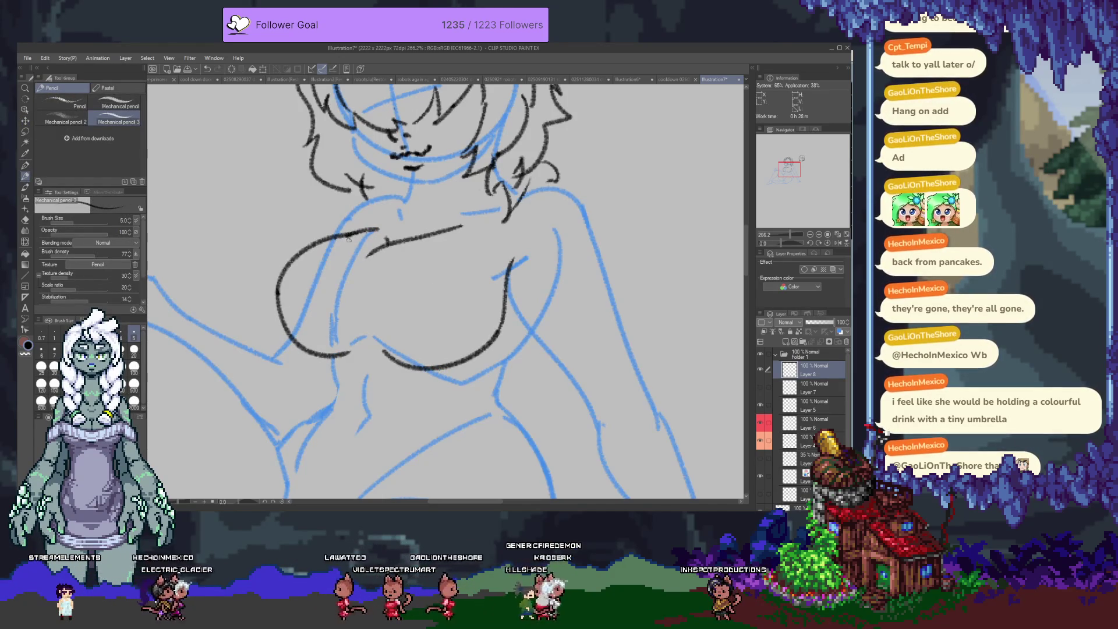
key("e")
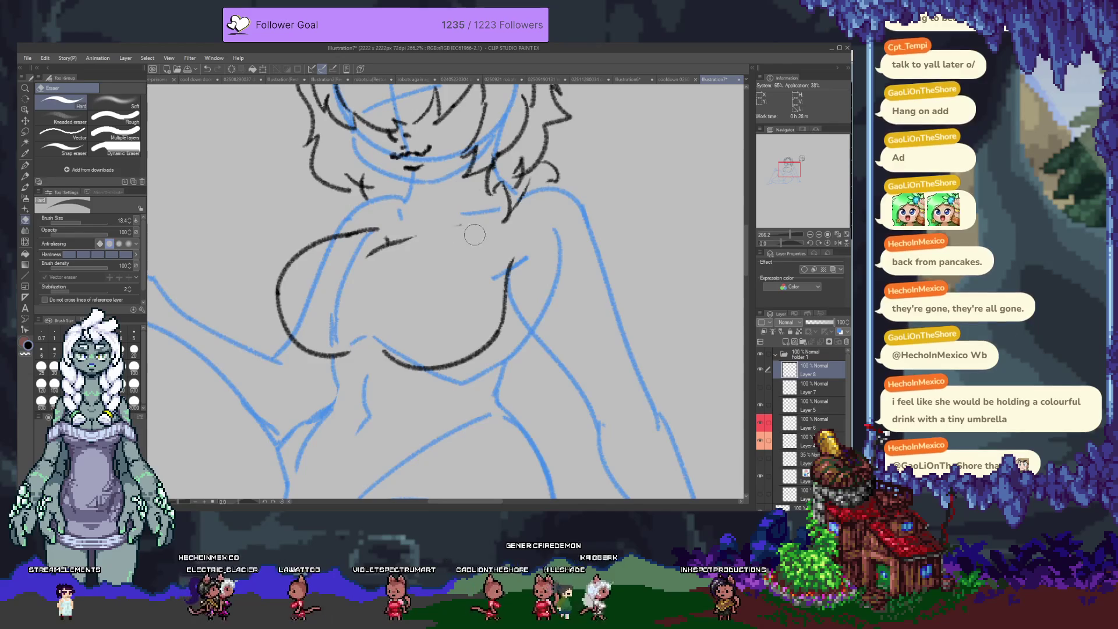
key("p")
left_click_drag(384, 245, 436, 232)
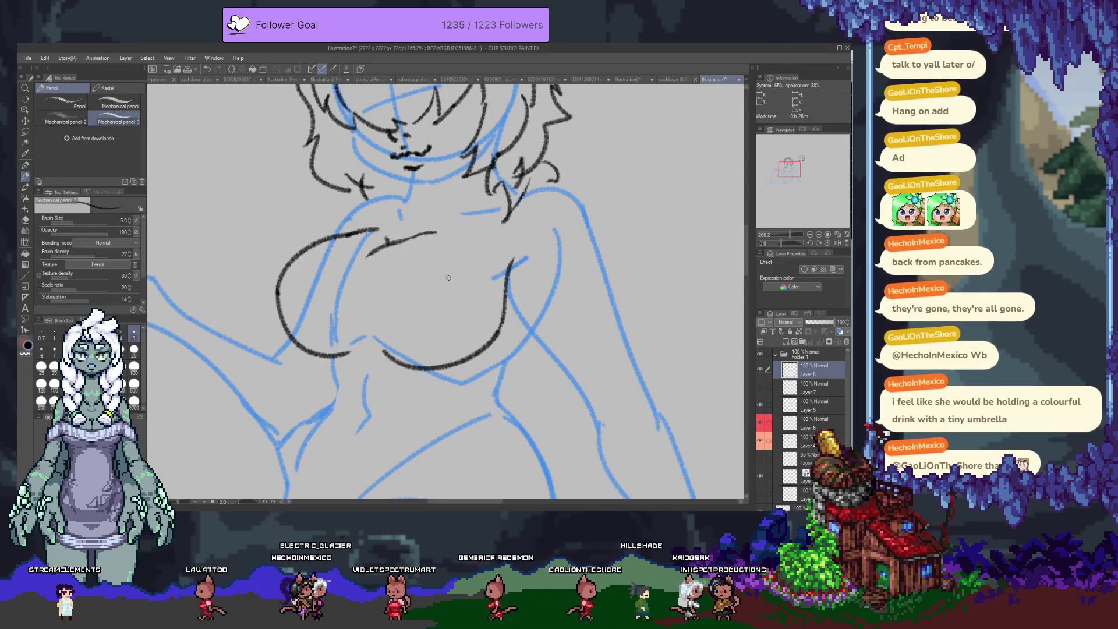
key("k")
left_click_drag(432, 286, 451, 279)
key("p")
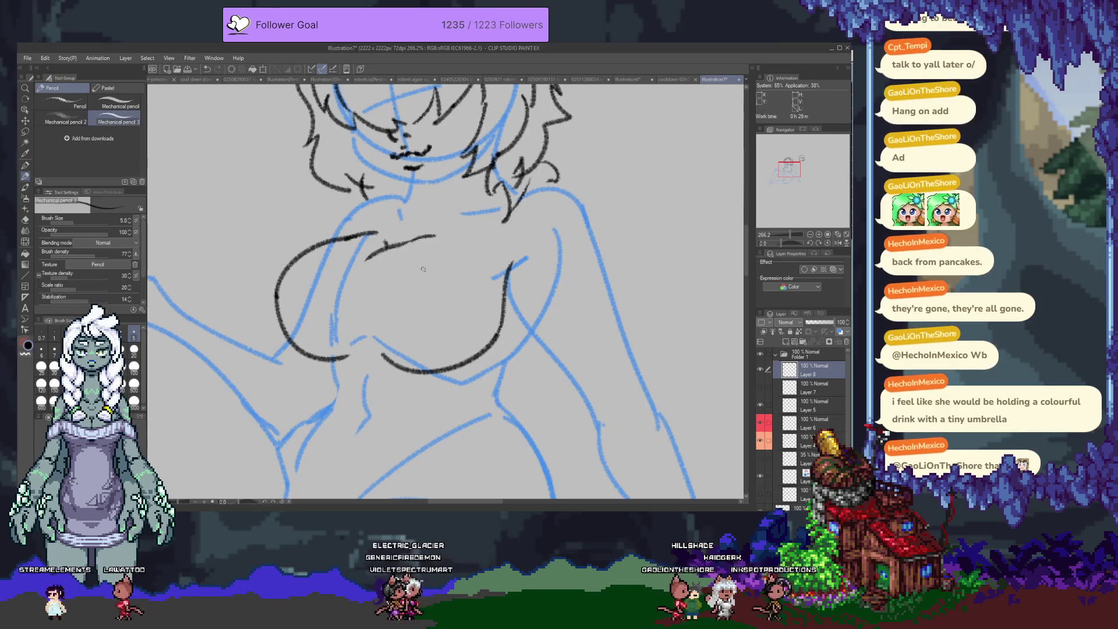
scroll(393, 370, "down", 3)
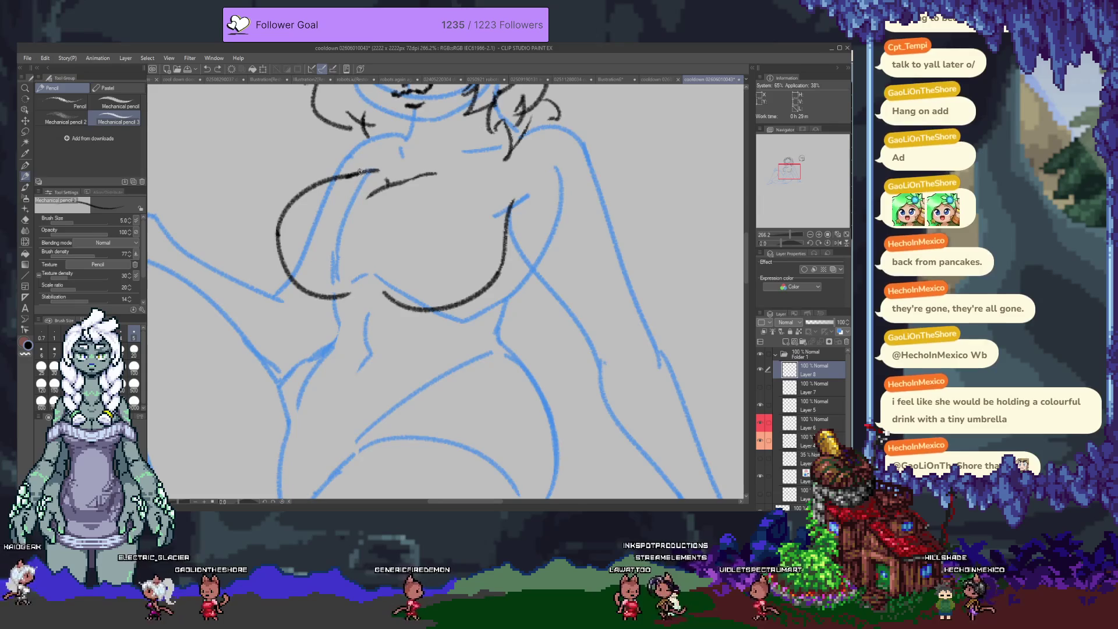
Pan to show the head and torso together, then set up a fresh layer hiding the old chest lines.
key("e")
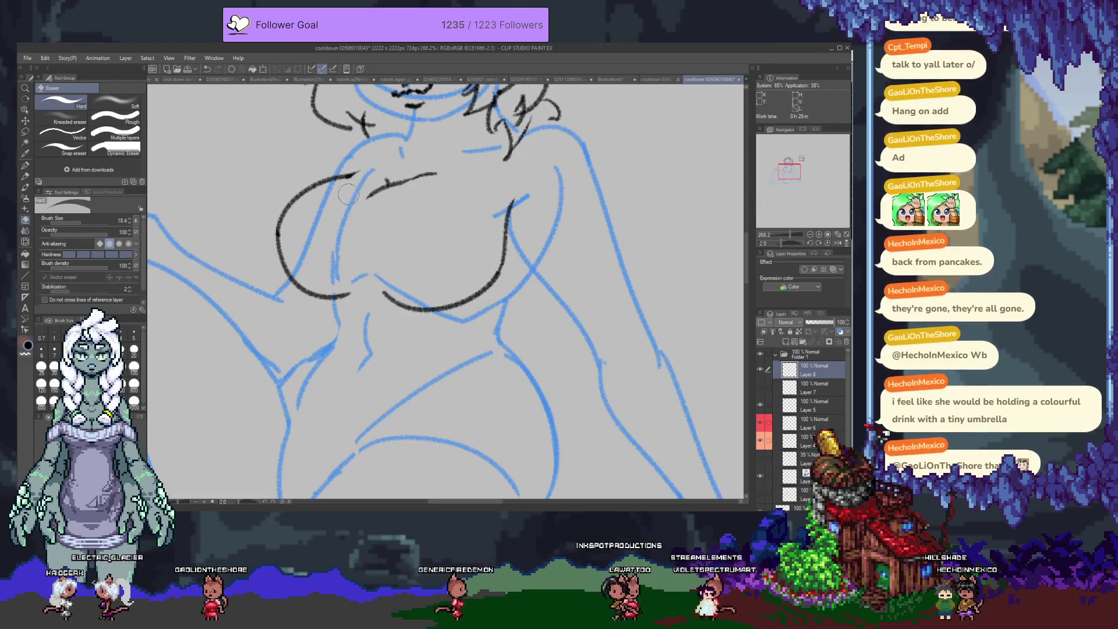
key("p")
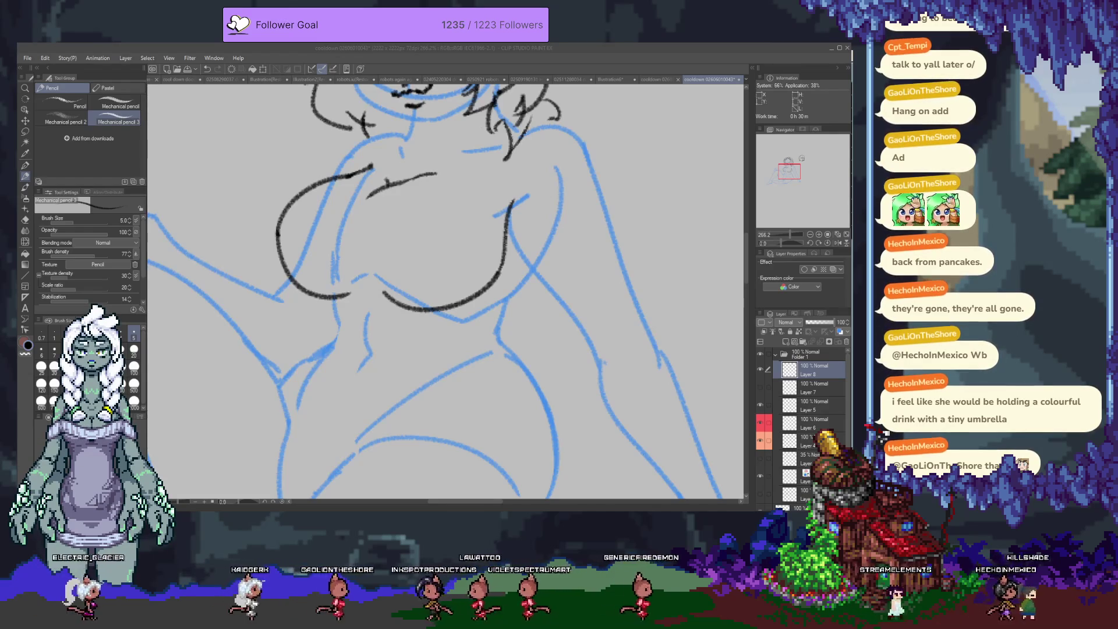
mouse_move(450, 247)
left_mouse_down()
mouse_move(477, 270)
mouse_move(461, 307)
left_mouse_up()
key("k")
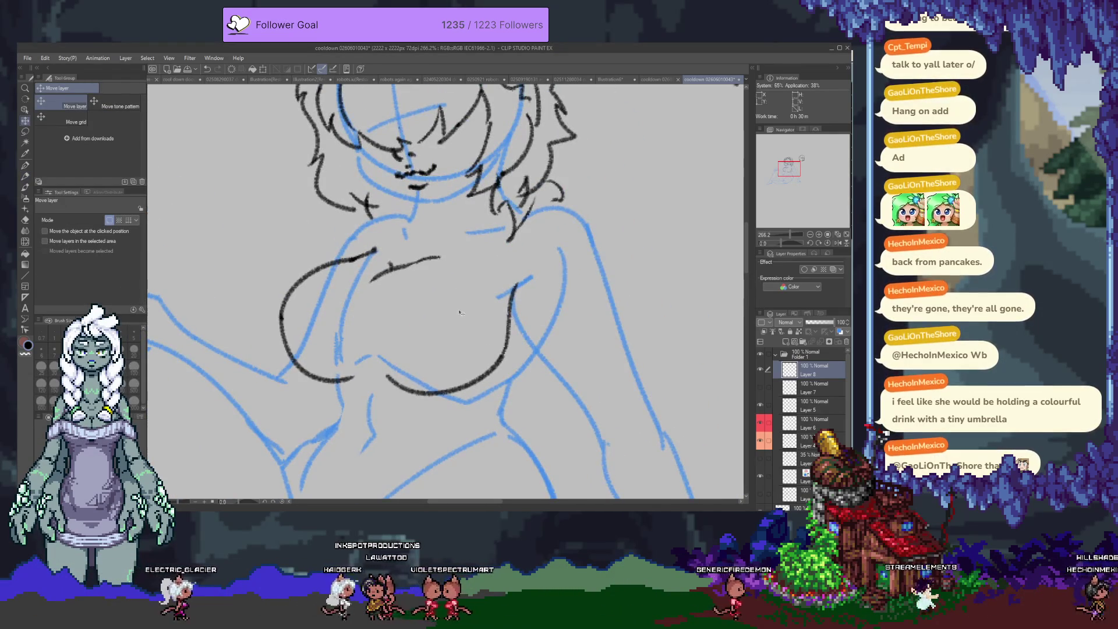
key("p")
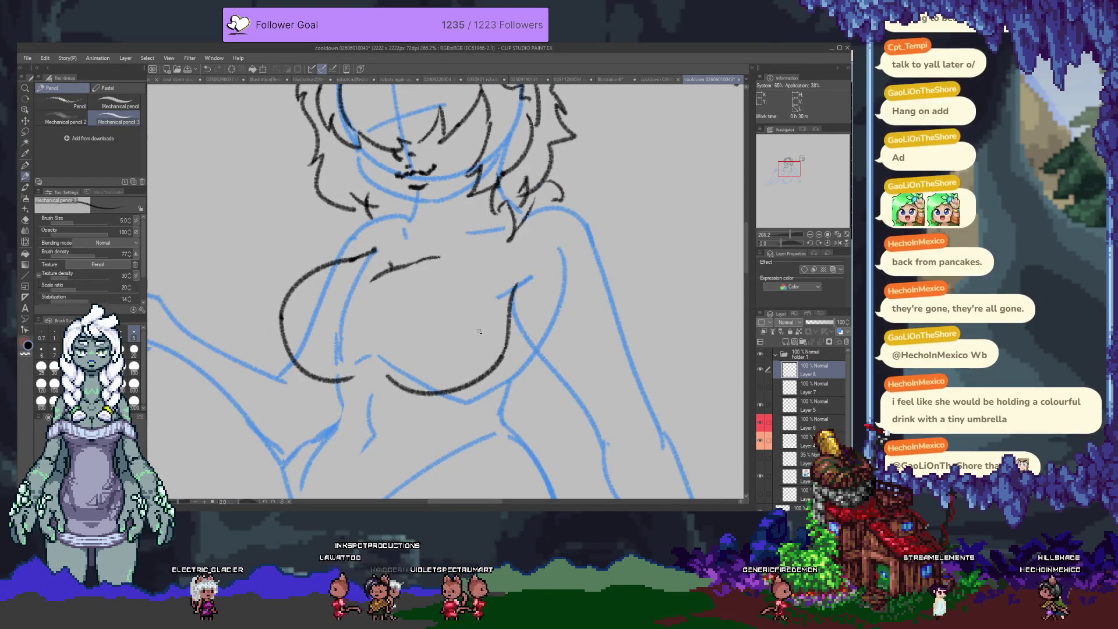
left_click_drag(482, 327, 532, 251)
scroll(513, 273, "down", 3)
scroll(514, 273, "up", 2)
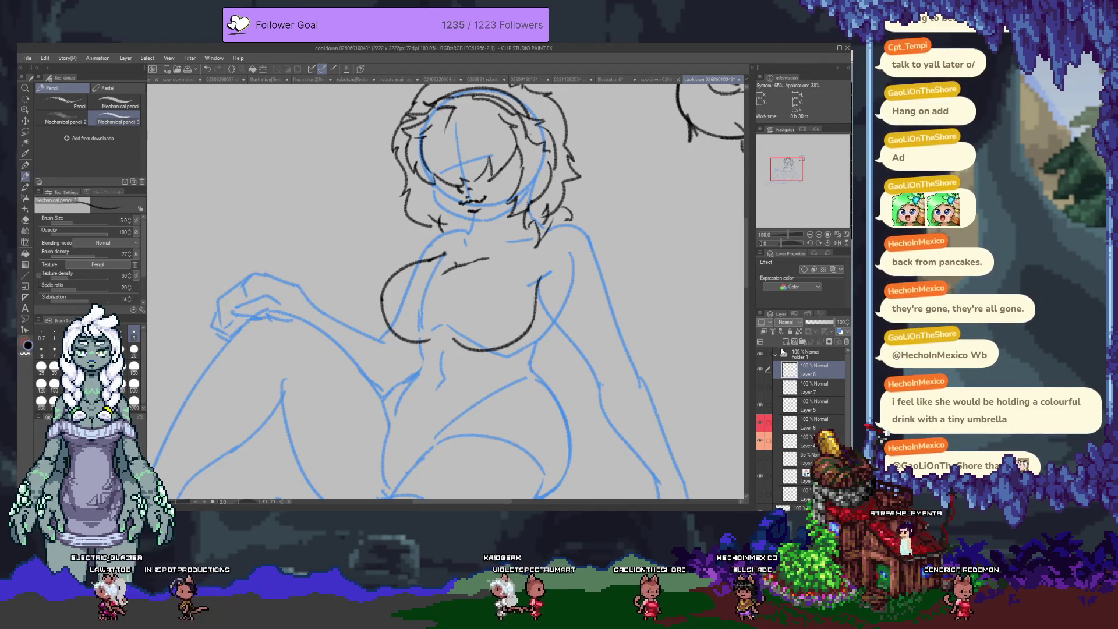
left_click(842, 333)
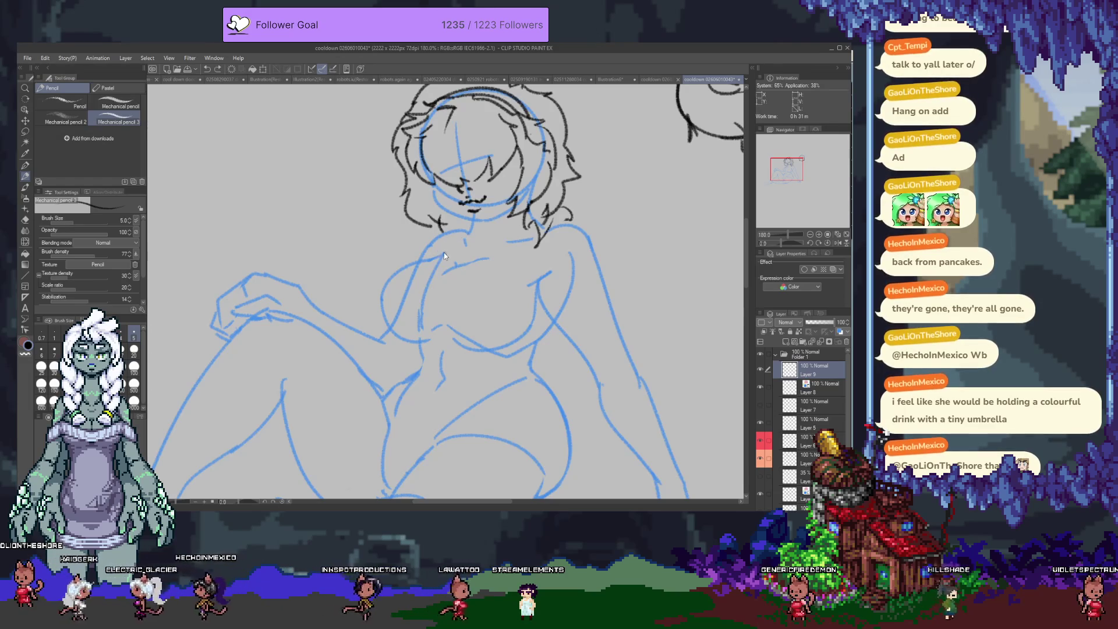
Begin re-inking the chest with a short diagonal from the neck toward the left bust.
left_click_drag(465, 232, 434, 256)
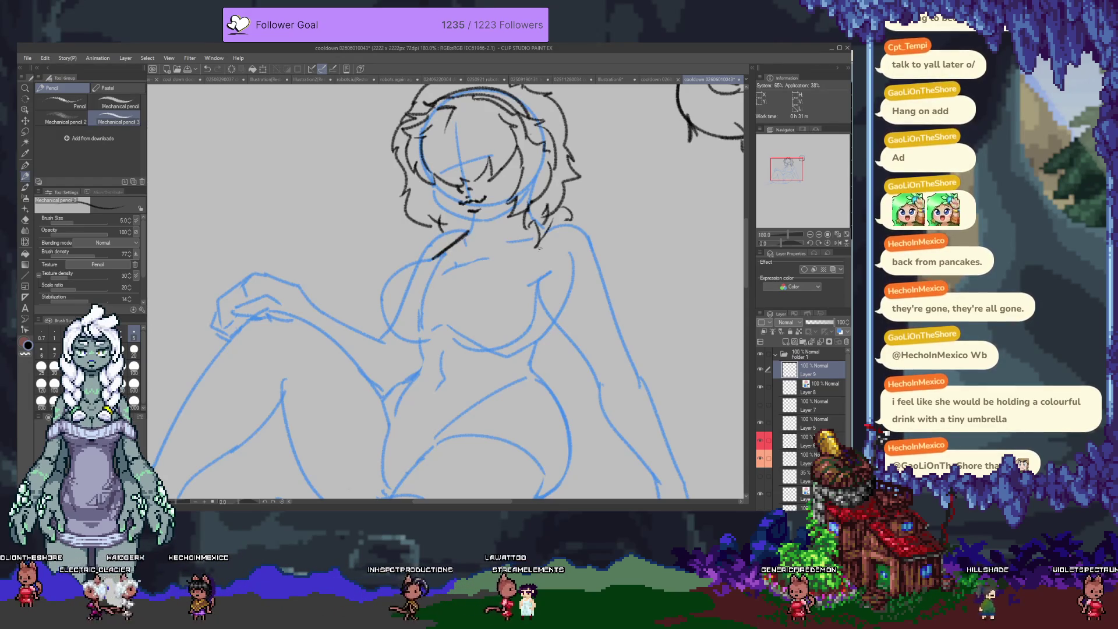
Draw the thin straps on the right and left shoulders.
left_click_drag(542, 233, 528, 280)
left_click_drag(538, 236, 529, 280)
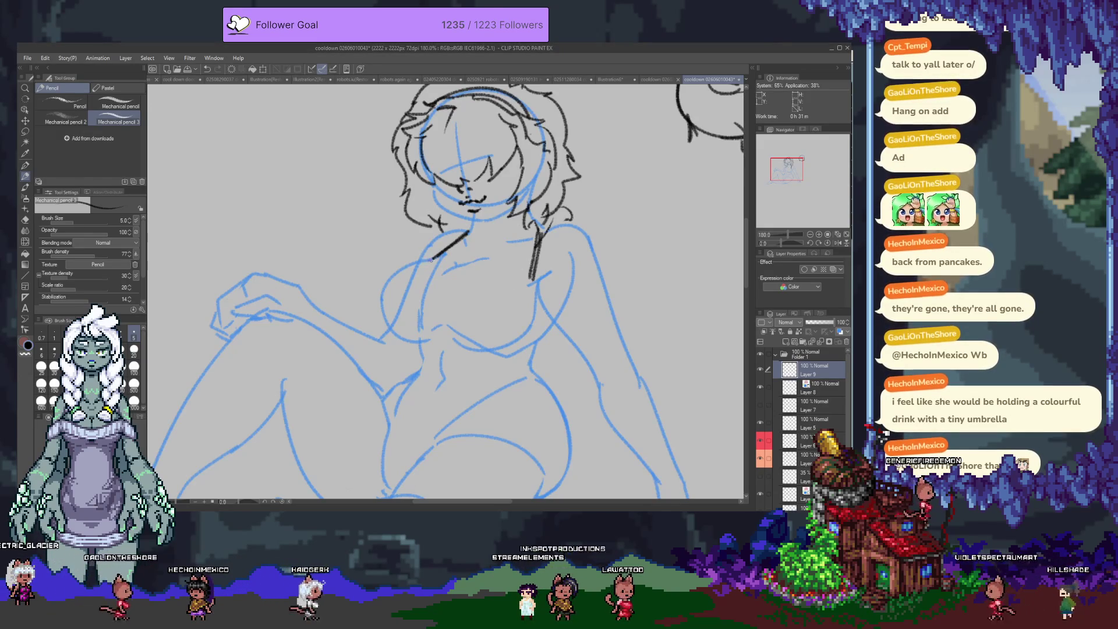
left_click_drag(437, 249, 393, 271)
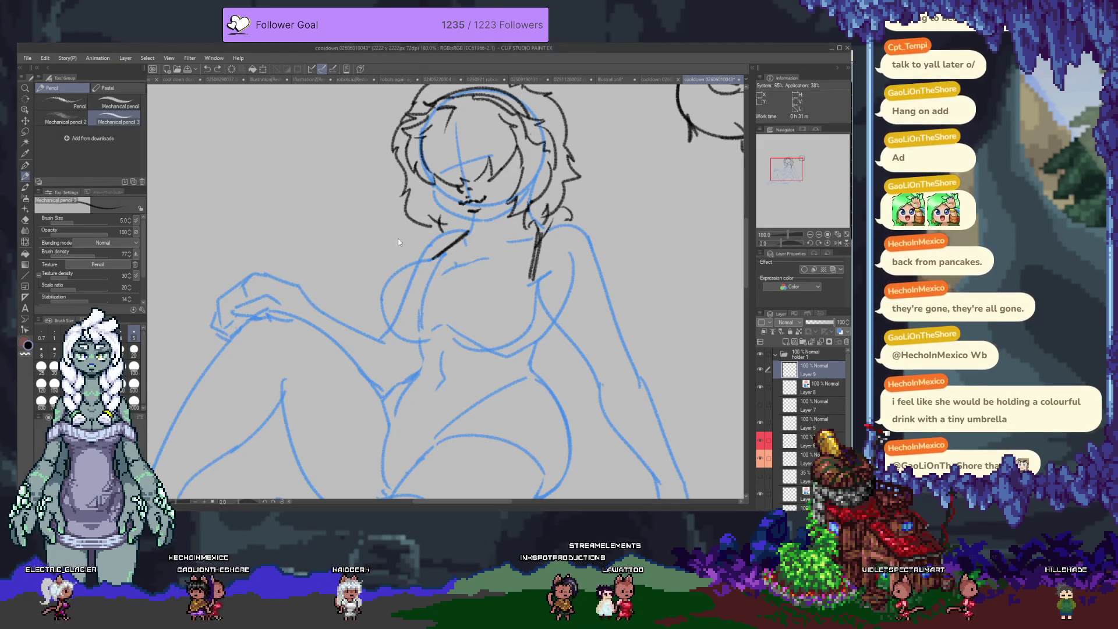
Draw the straight band across the chest and join both straps to it, undoing stray strokes.
left_click_drag(384, 291, 524, 298)
key("ctrl+z")
left_click_drag(384, 290, 529, 282)
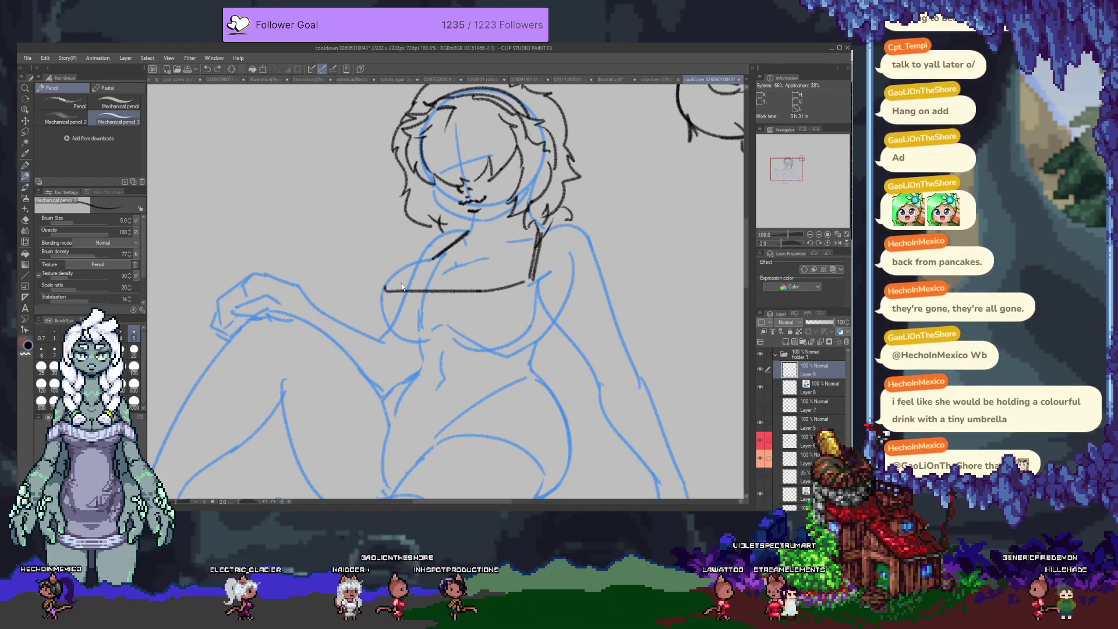
key("ctrl+z")
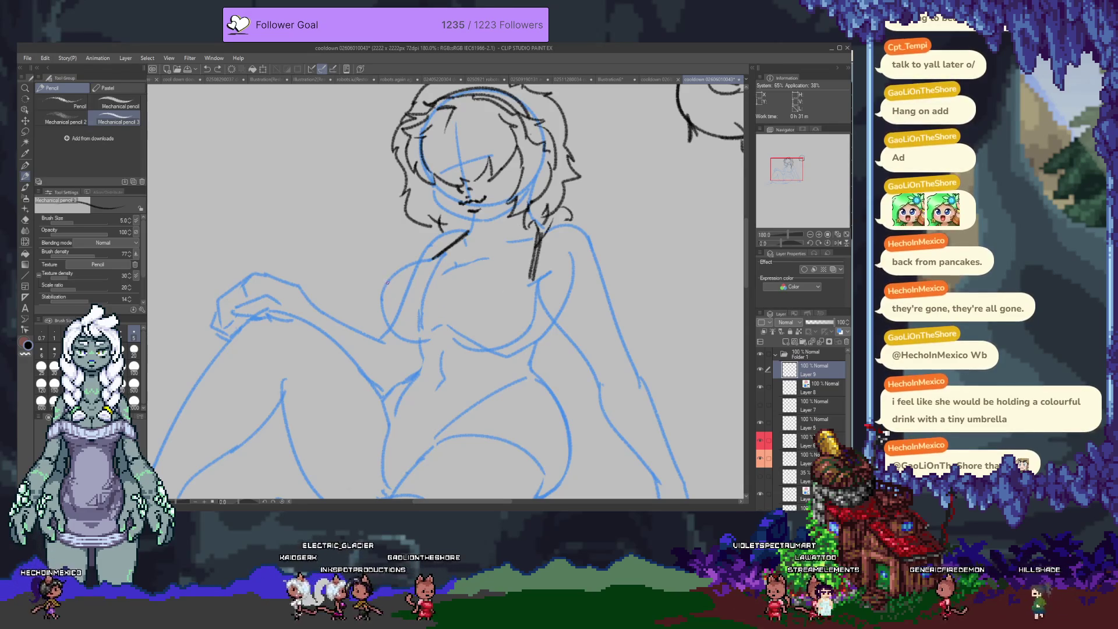
left_click_drag(500, 283, 532, 278)
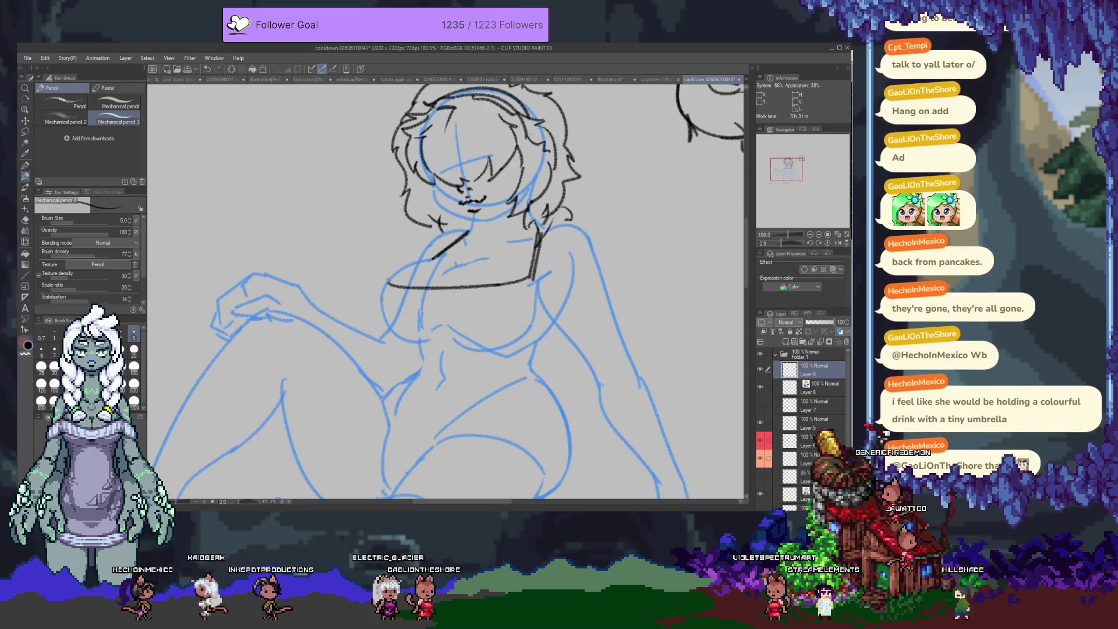
left_click_drag(442, 251, 386, 281)
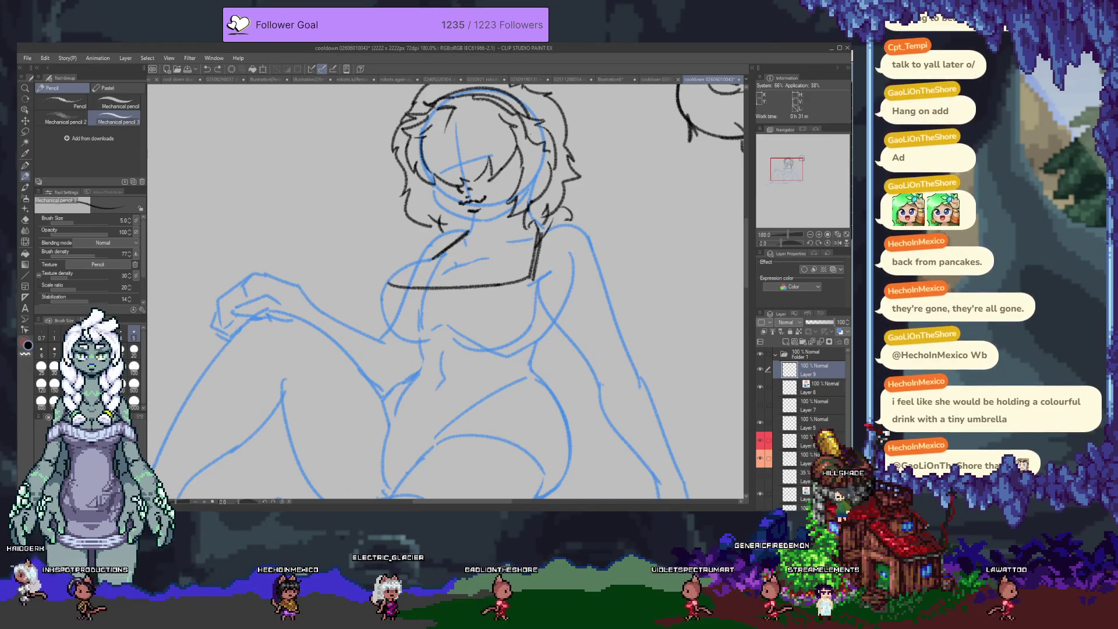
Darken and extend the left shoulder line and thicken the left edge of the chest outline.
key("e")
key("p")
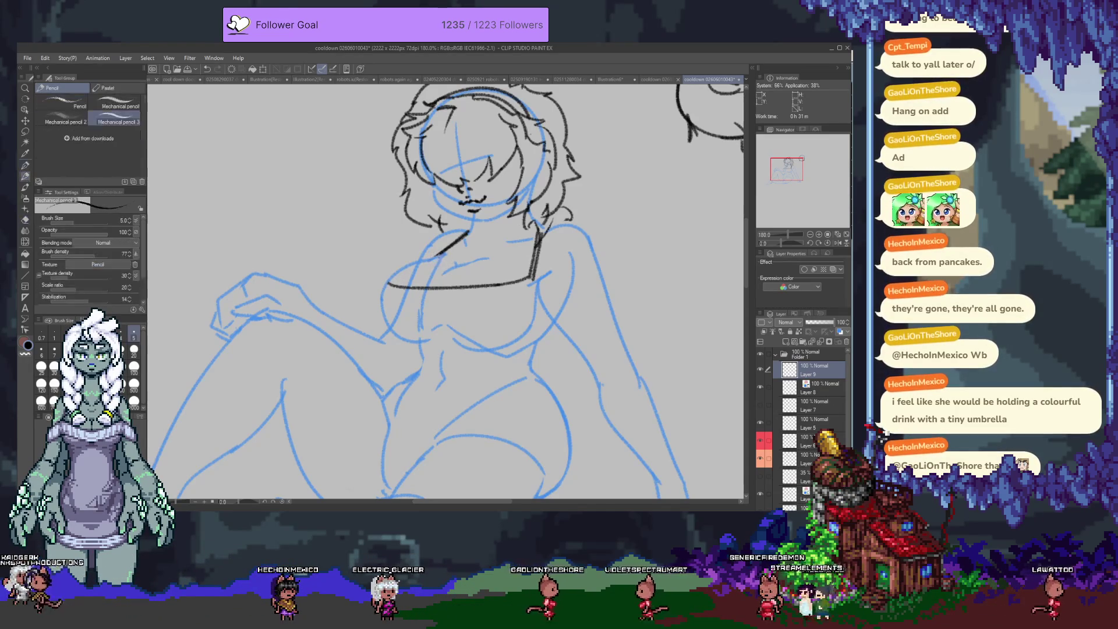
left_click_drag(411, 262, 386, 282)
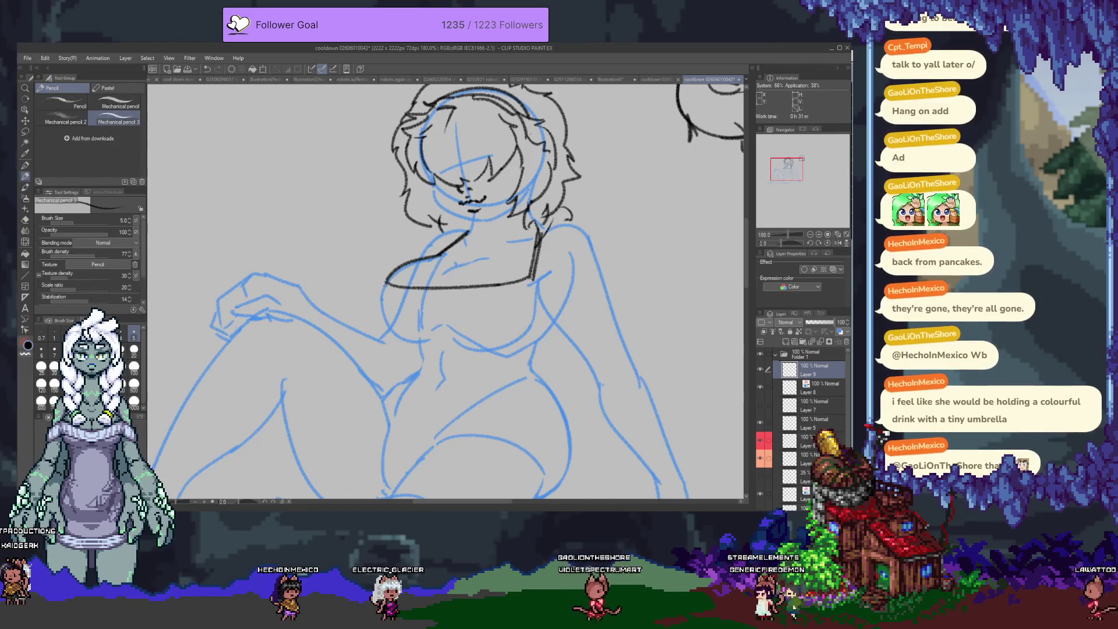
key("e")
key("p")
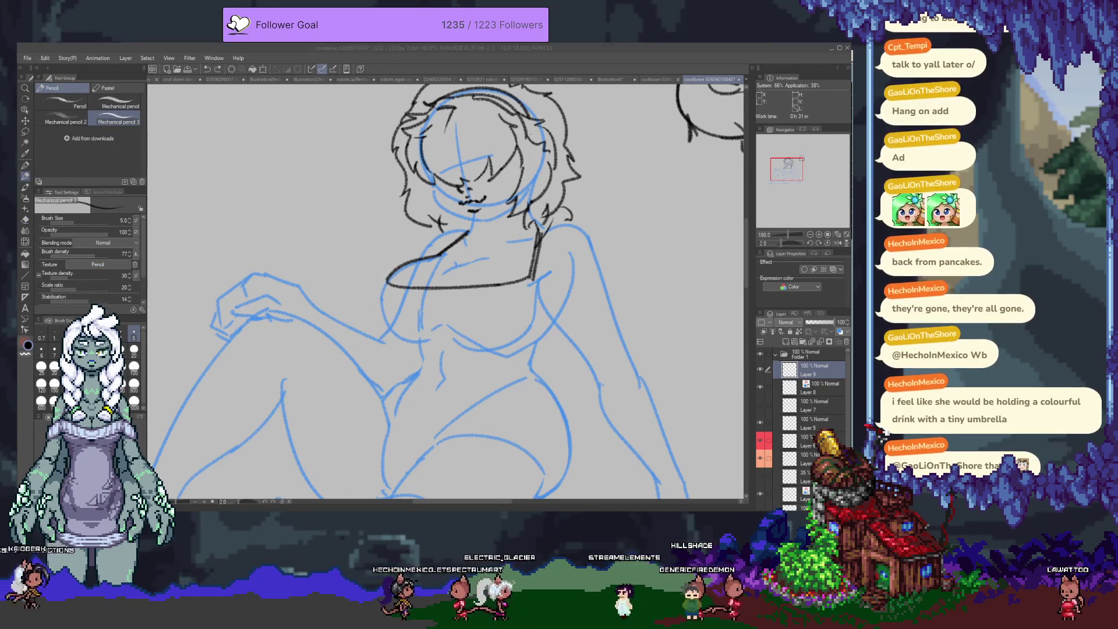
mouse_move(391, 281)
left_mouse_down()
mouse_move(375, 289)
mouse_move(374, 310)
left_mouse_up()
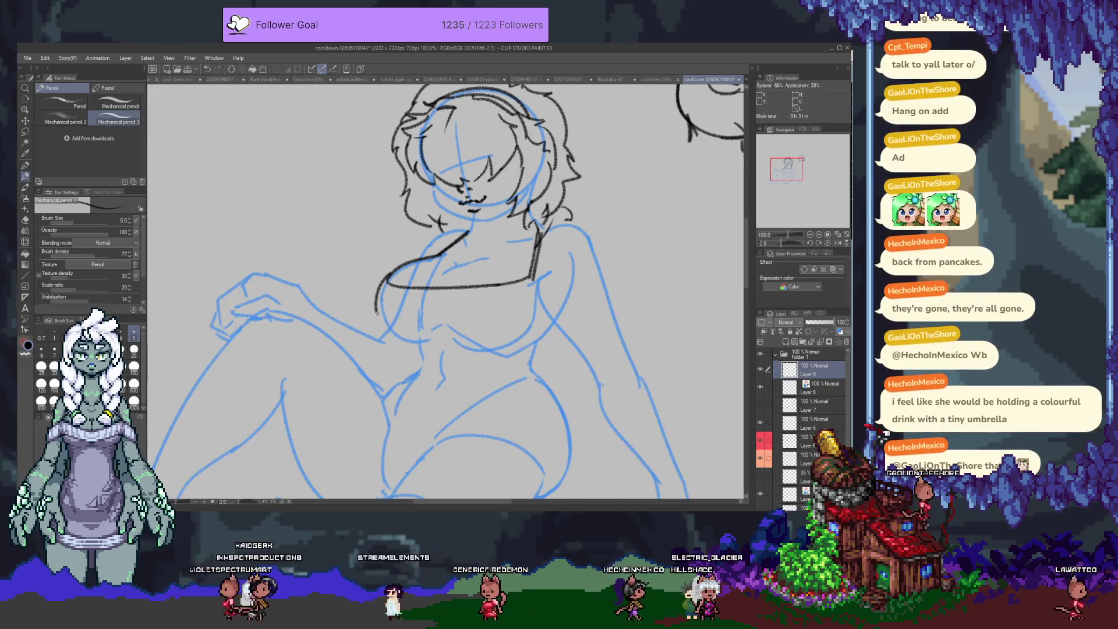
left_click_drag(377, 293, 432, 343)
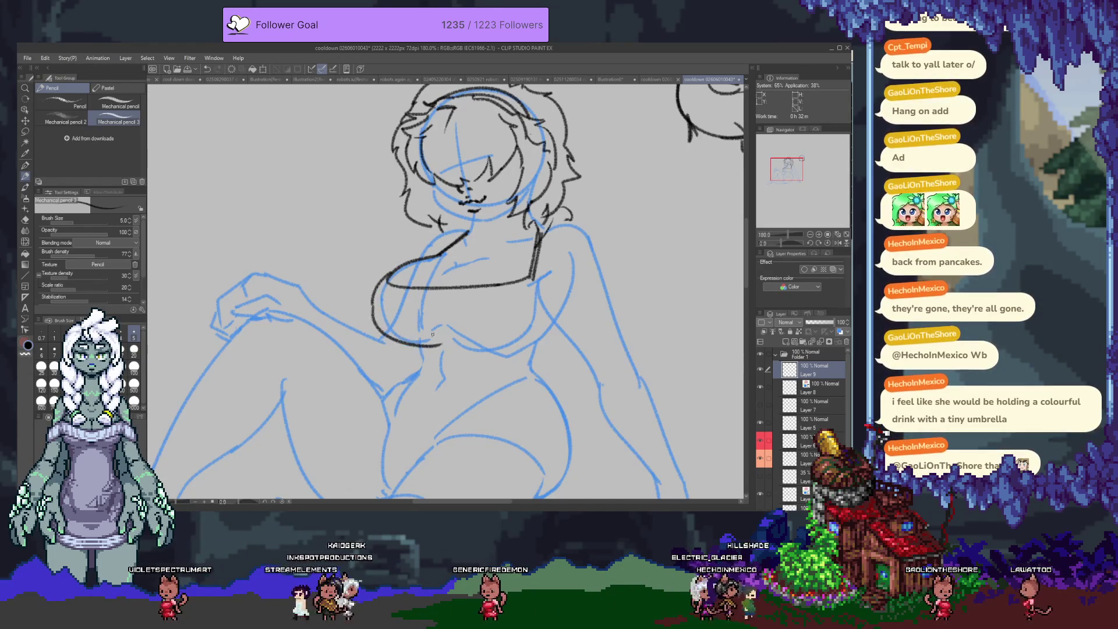
key("ctrl+z")
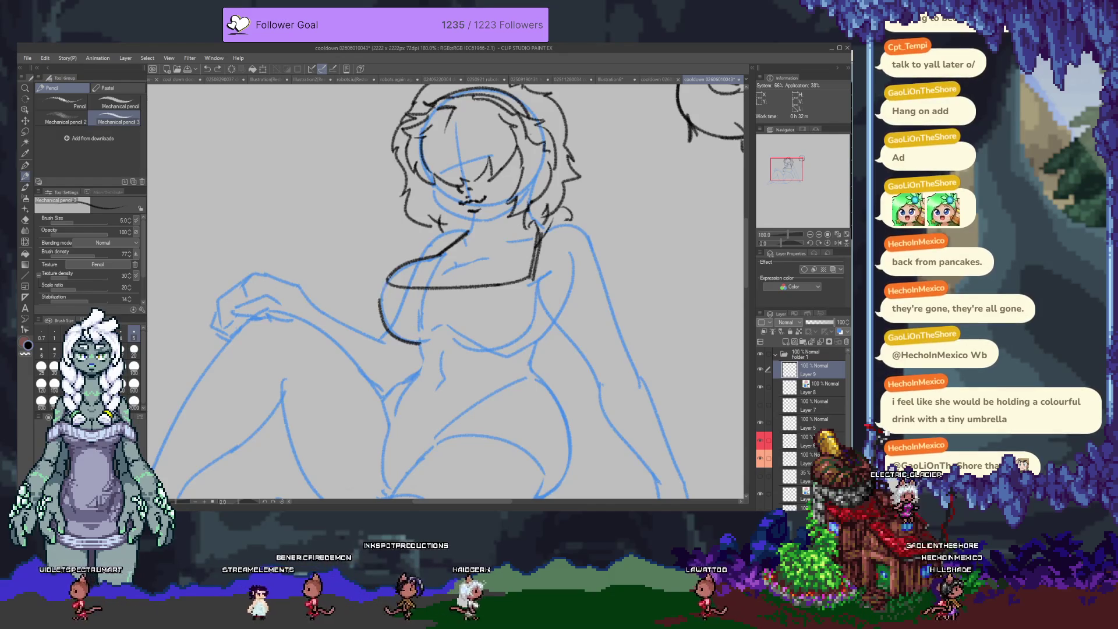
left_click_drag(385, 280, 387, 318)
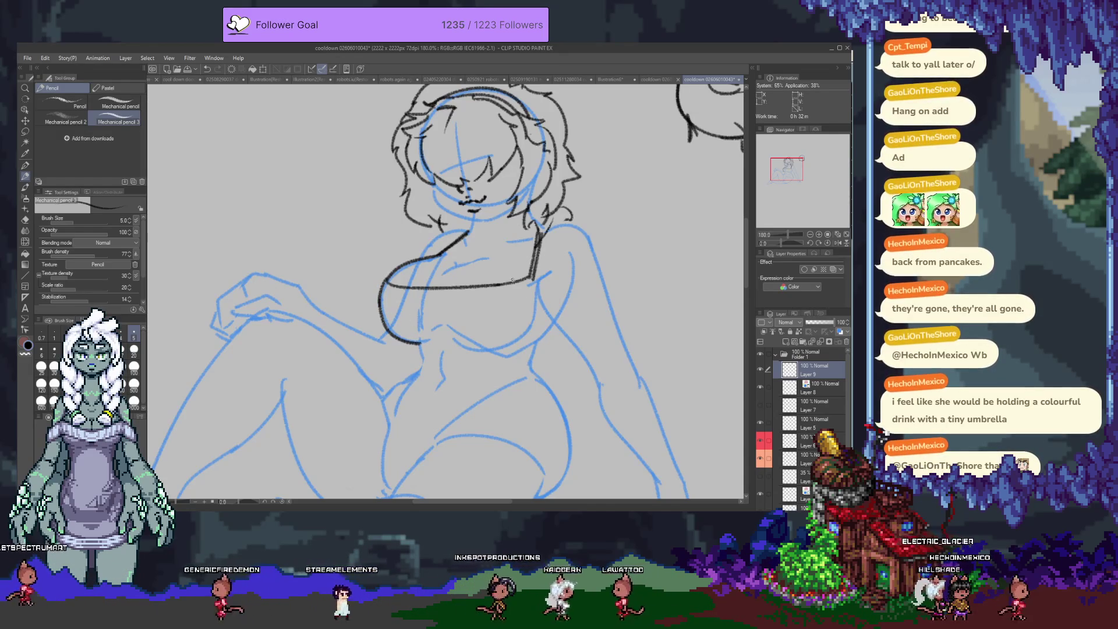
key("e")
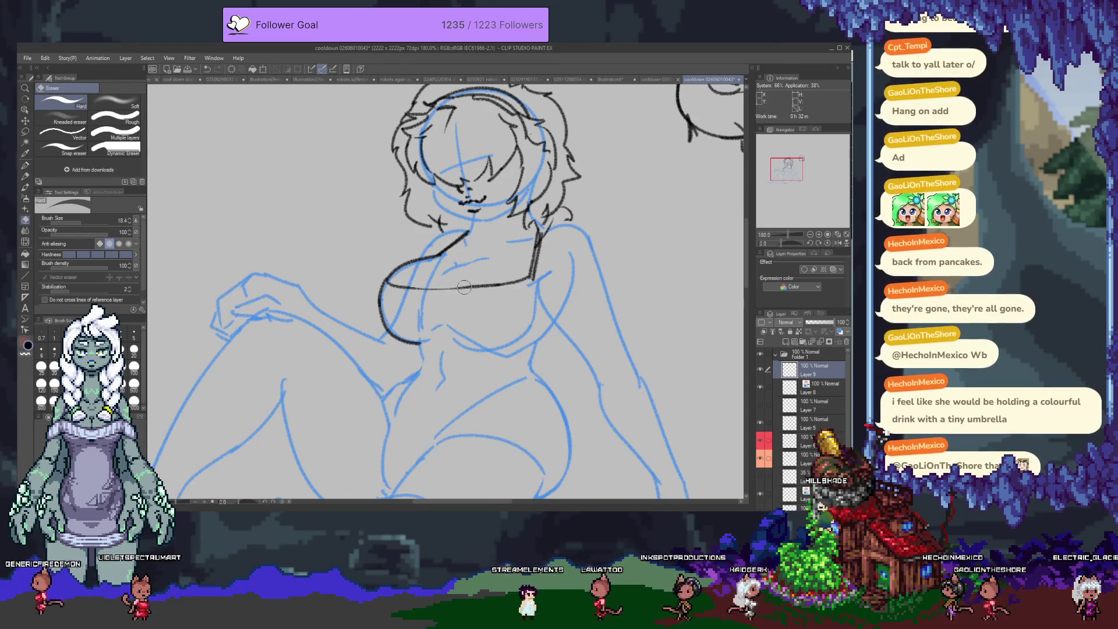
key("p")
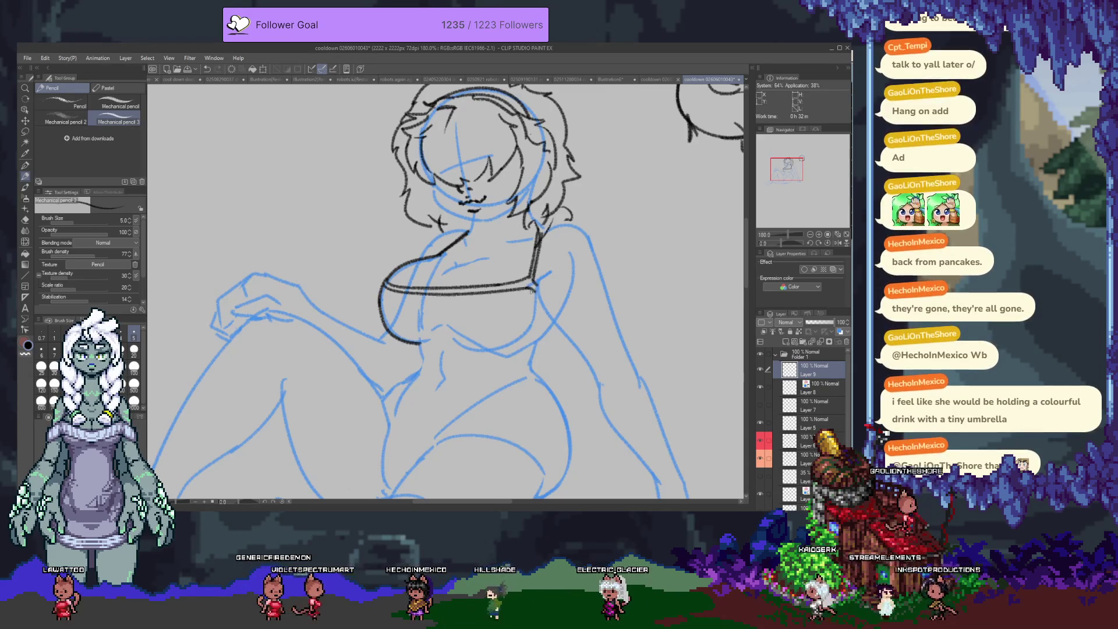
Erase and redraw the left chest curve cleanly, trying then undoing a lower chest curve.
key("e")
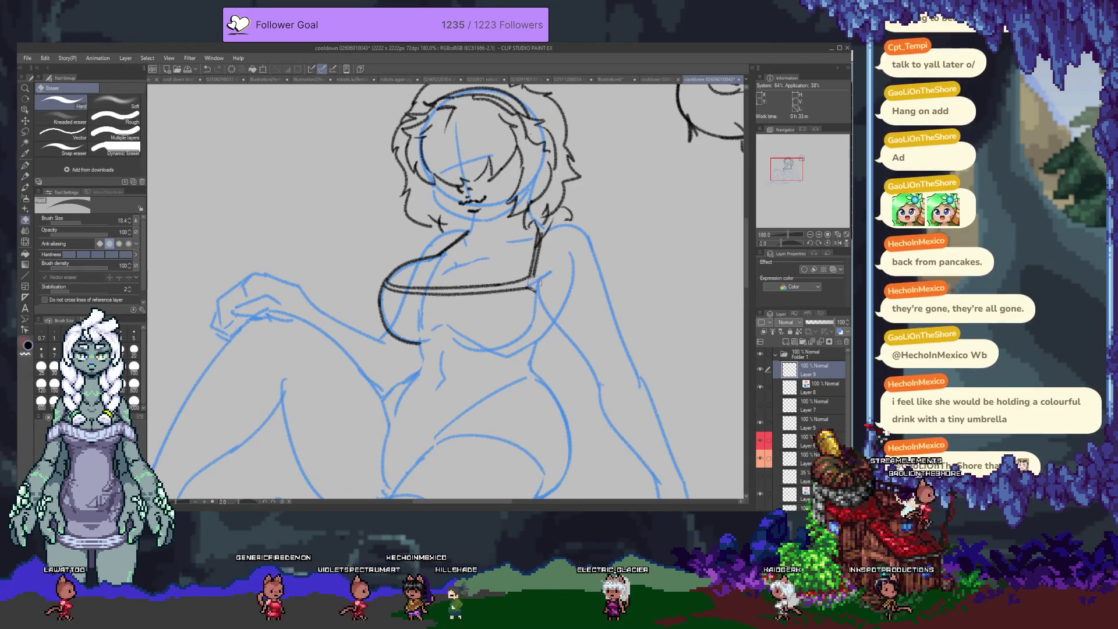
key("p")
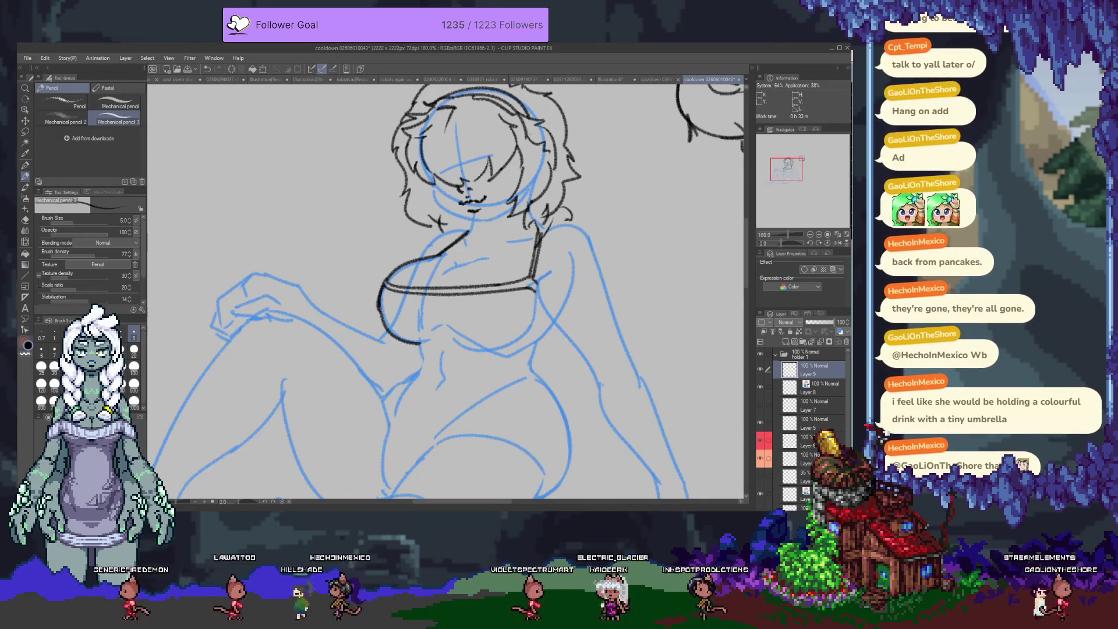
key("e")
left_click_drag(379, 291, 411, 341)
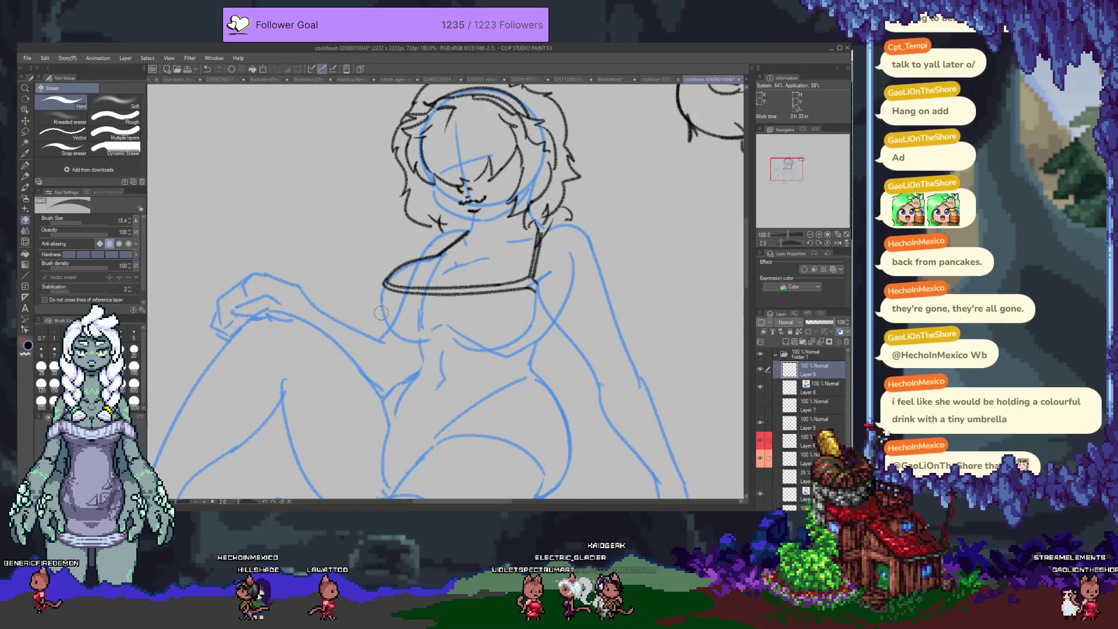
key("p")
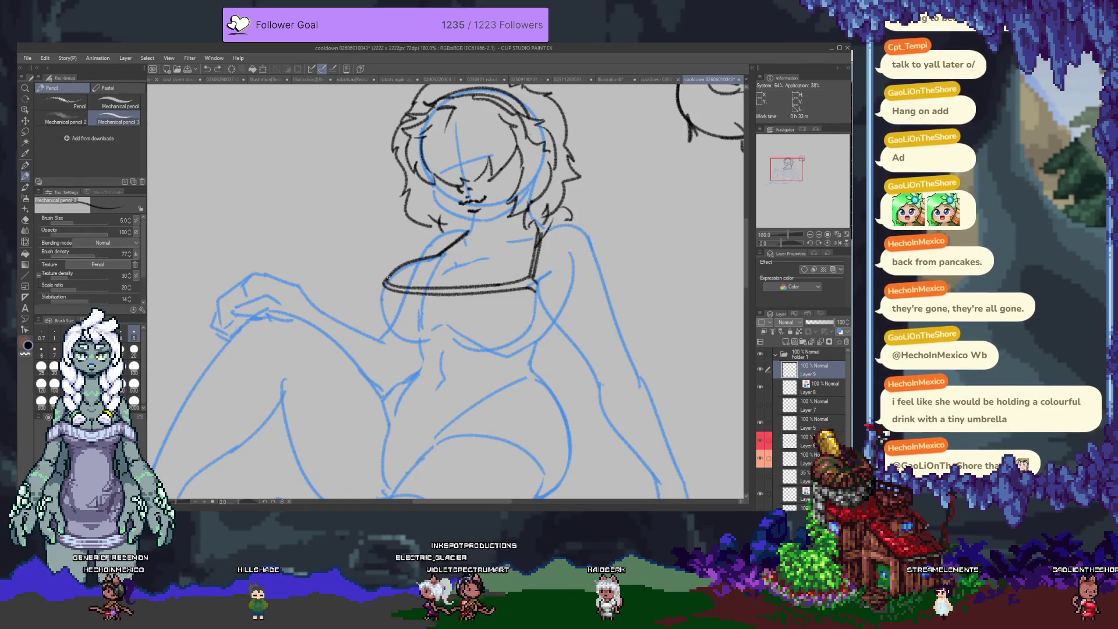
left_click_drag(374, 297, 444, 349)
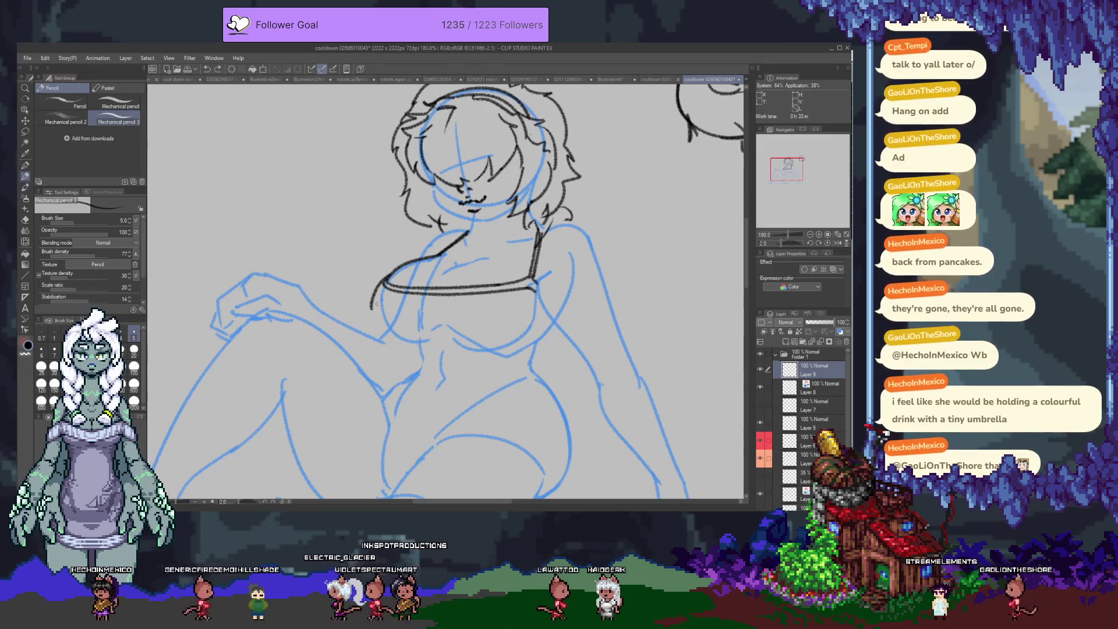
left_click_drag(373, 302, 430, 339)
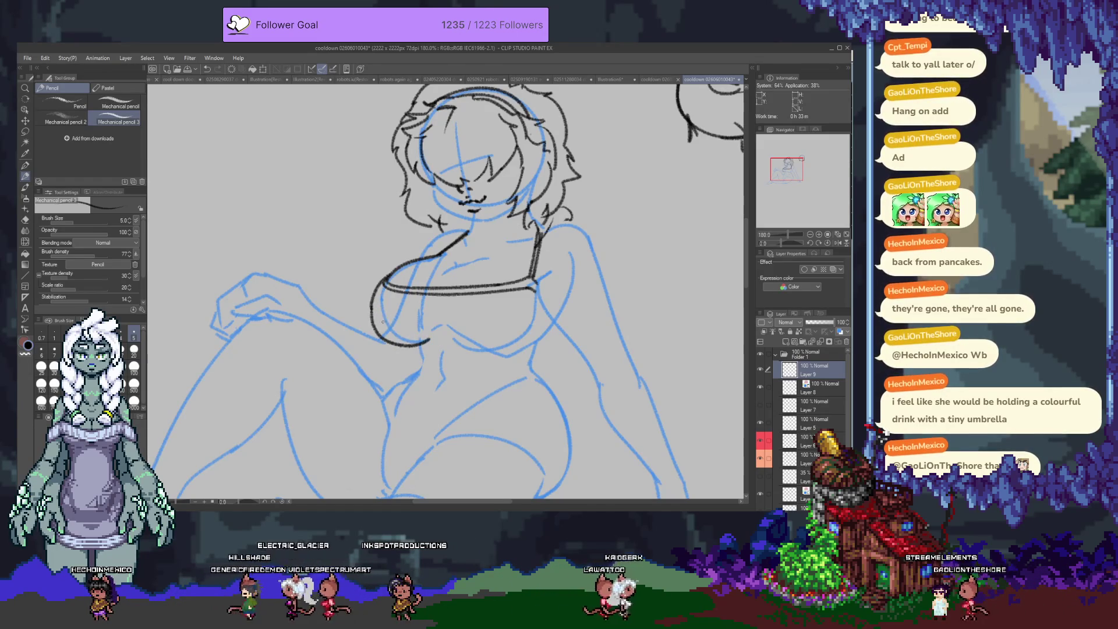
key("e")
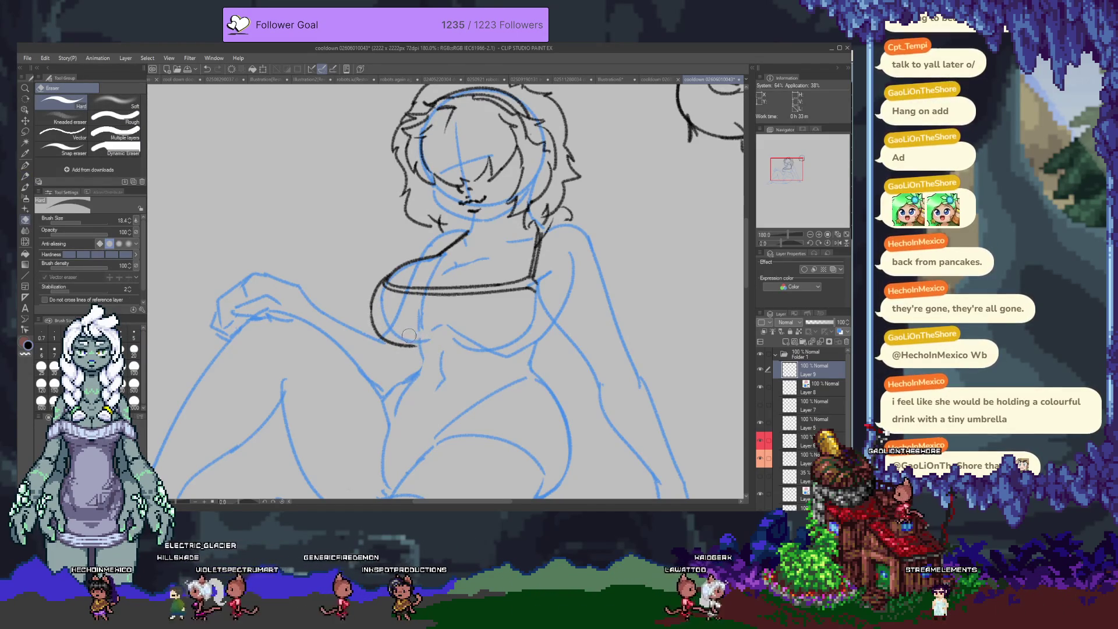
key("p")
left_click_drag(423, 346, 533, 342)
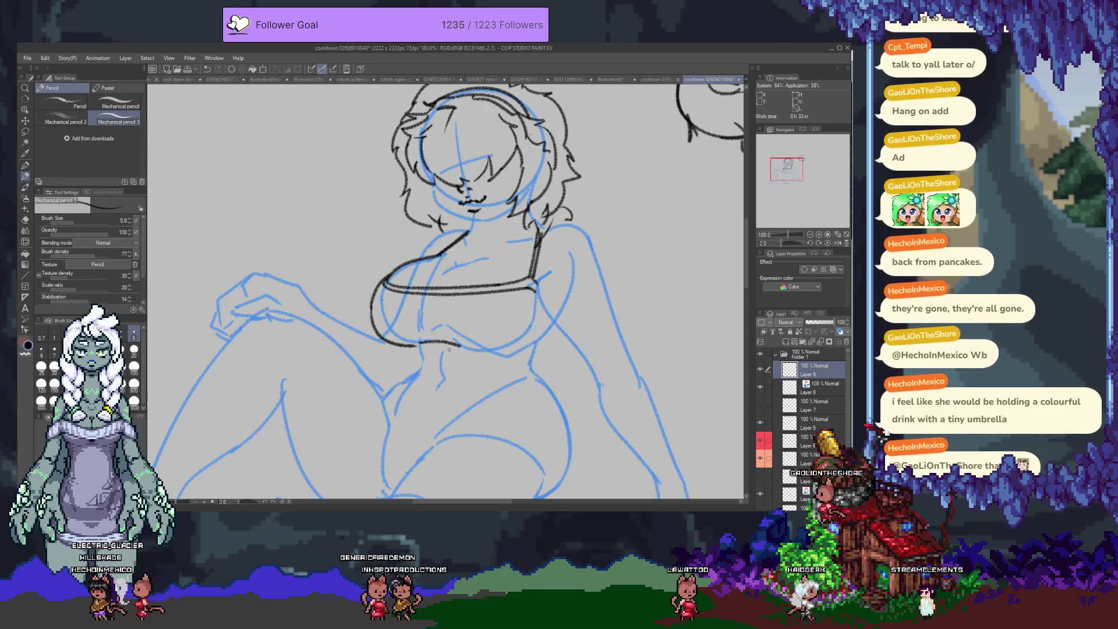
key("ctrl+z")
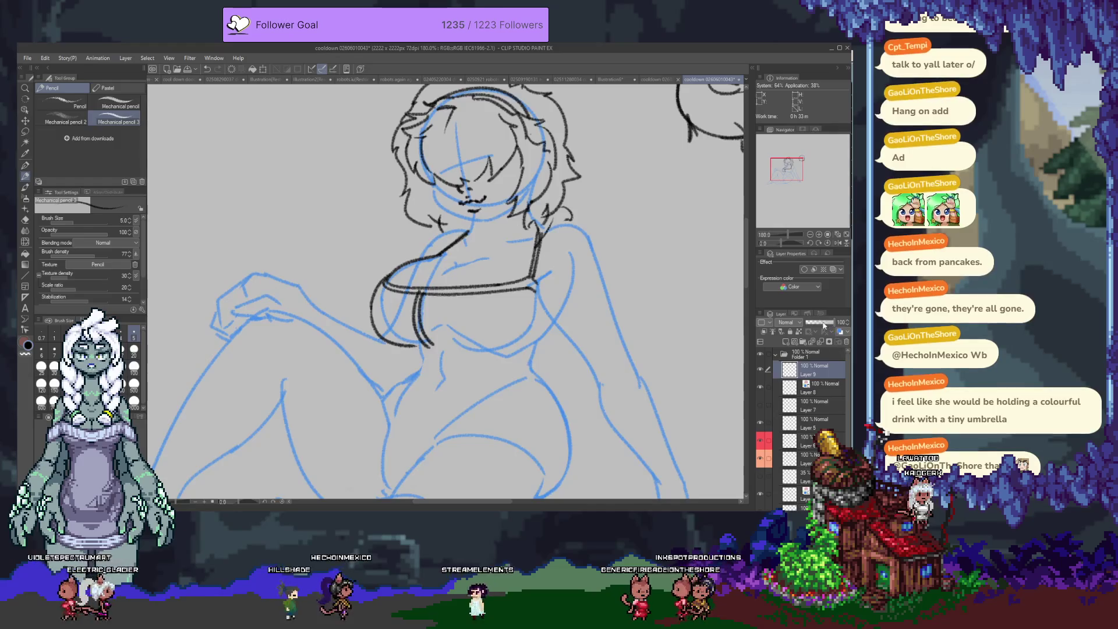
Fade the top's layer, ink its upper edge across the chest, then a stroke down the torso.
left_click(782, 340)
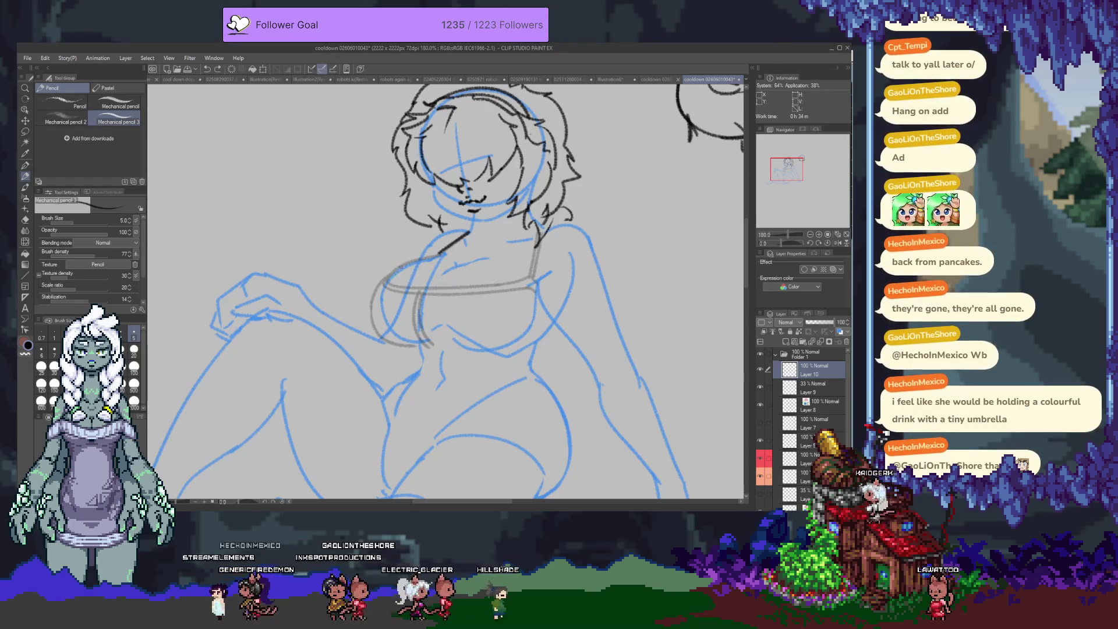
key("ctrl+z")
left_click_drag(407, 271, 397, 277)
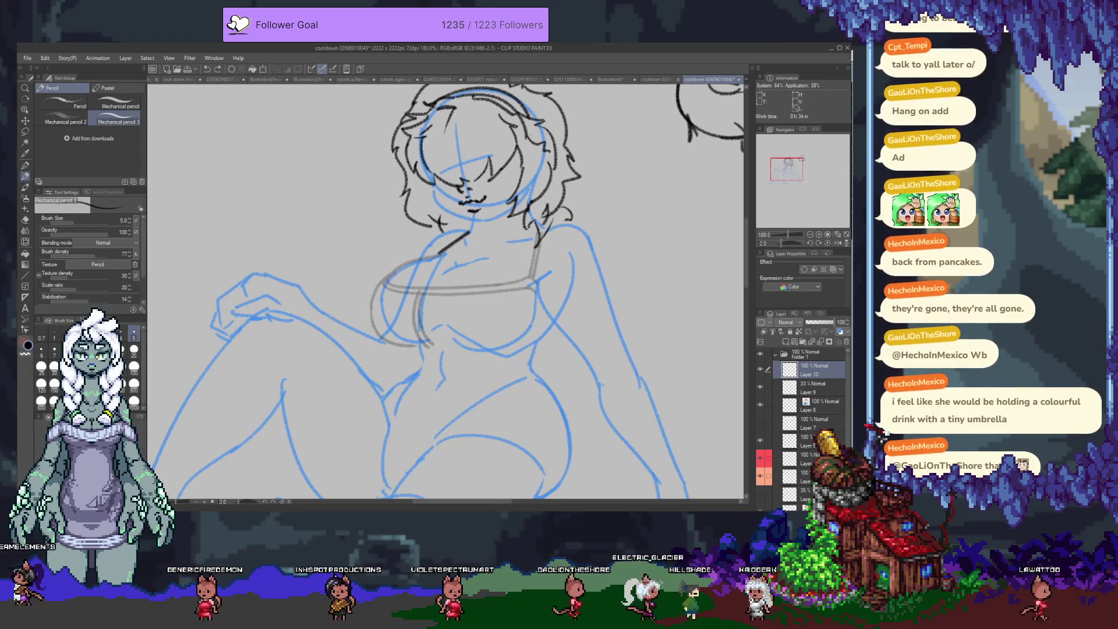
left_click_drag(384, 284, 533, 266)
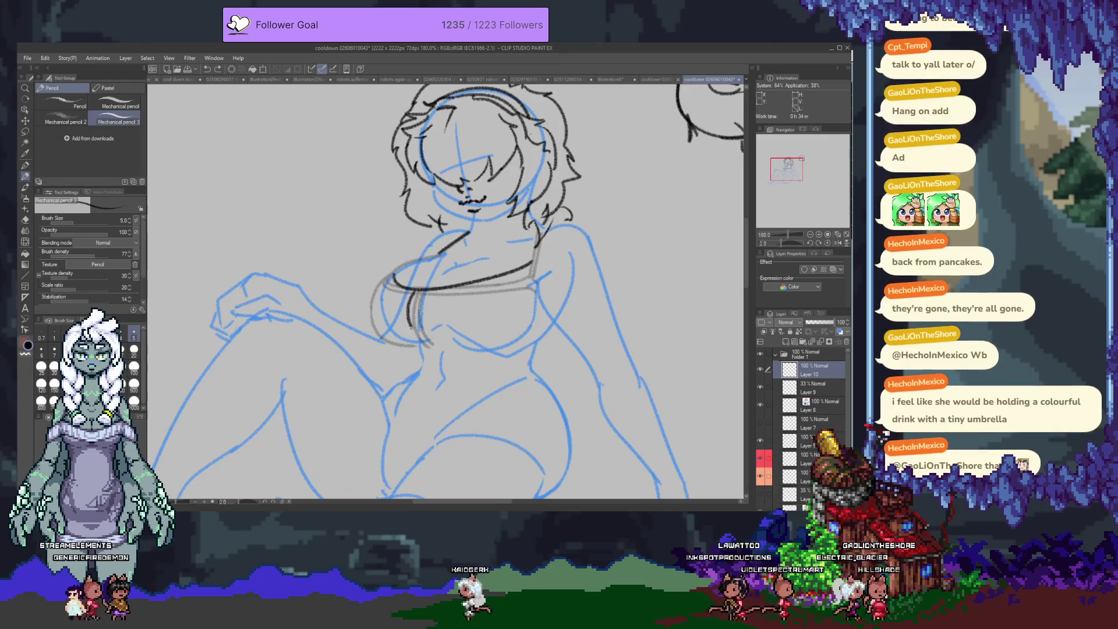
left_click_drag(411, 288, 441, 354)
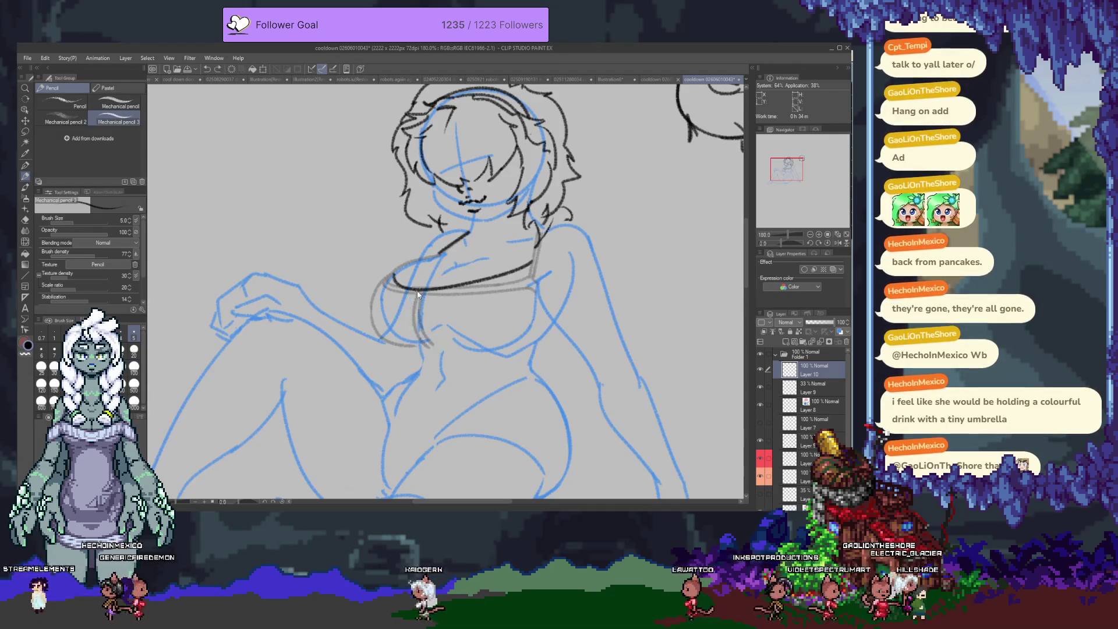
Redraw the torso stroke and extend the chest curve down to the left.
key("ctrl+z")
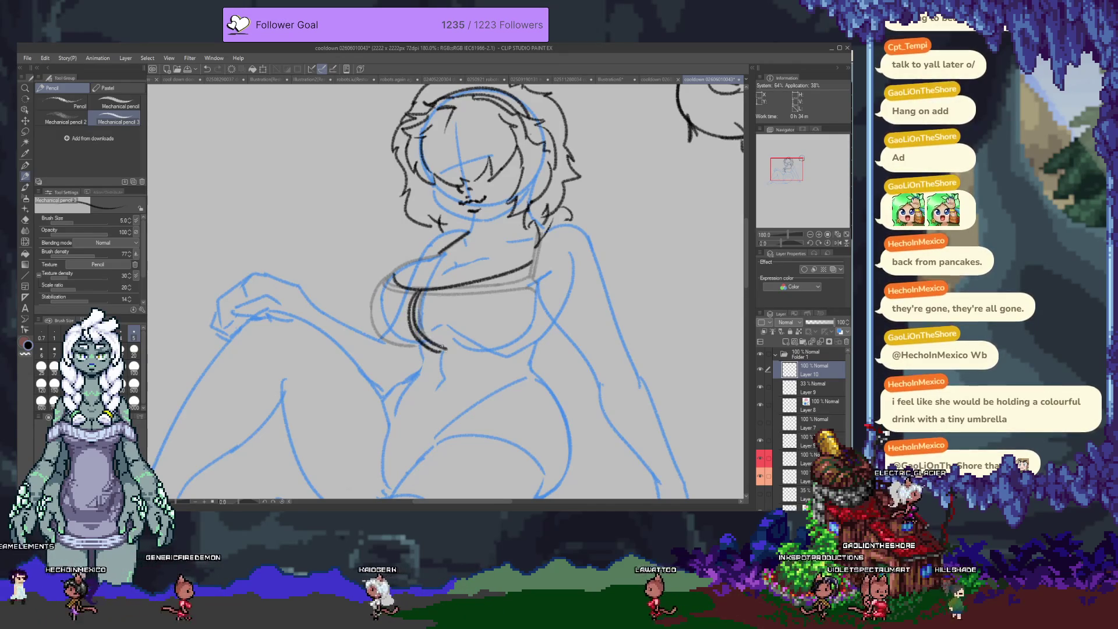
left_click_drag(410, 297, 437, 350)
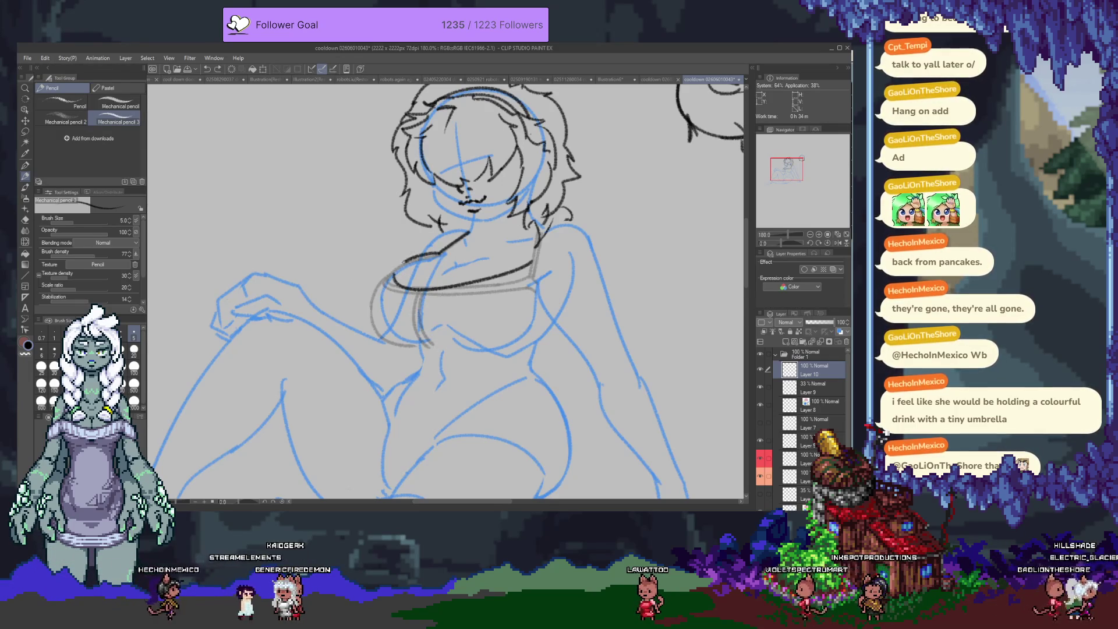
key("e")
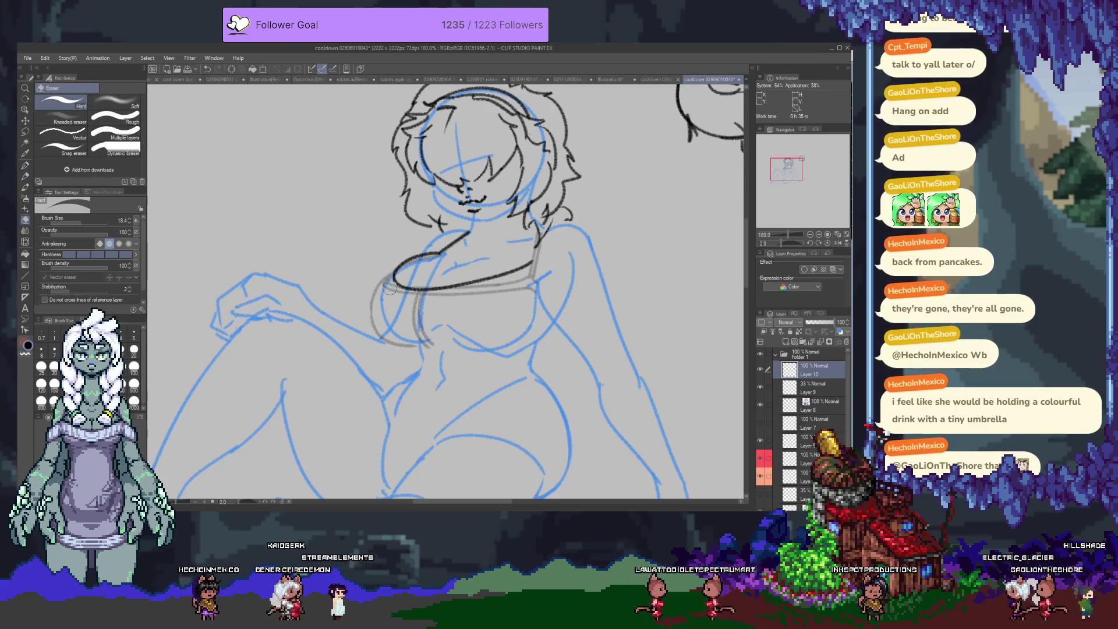
key("p")
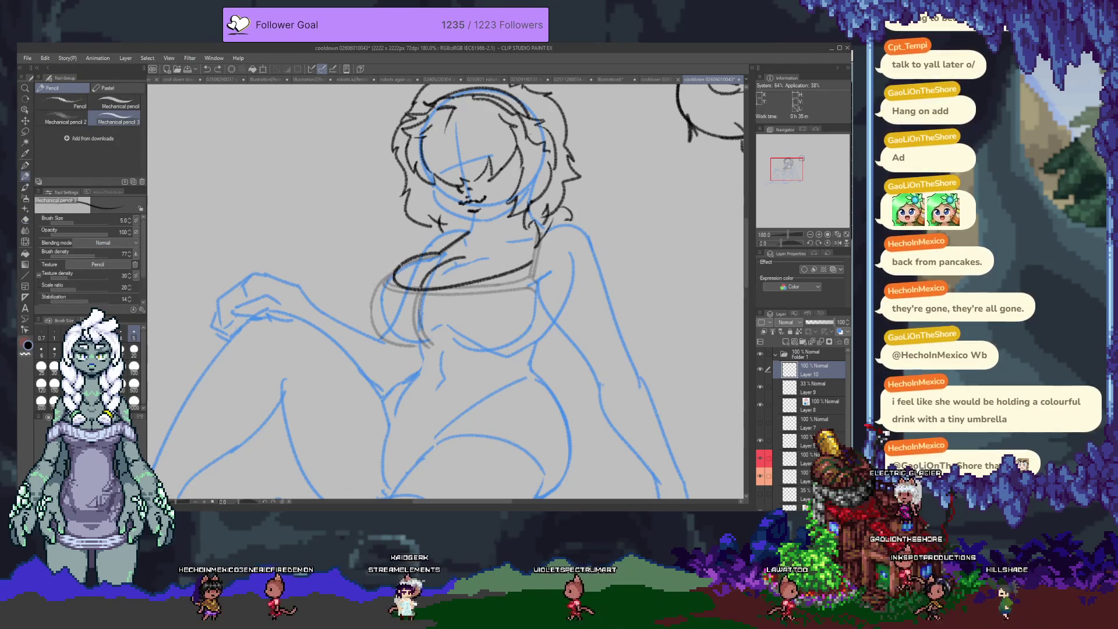
mouse_move(384, 277)
left_mouse_down()
mouse_move(362, 299)
mouse_move(423, 349)
mouse_move(525, 343)
left_mouse_up()
Outline the outer side of the right breast, then hide the hair line art layer.
left_click_drag(534, 262, 533, 341)
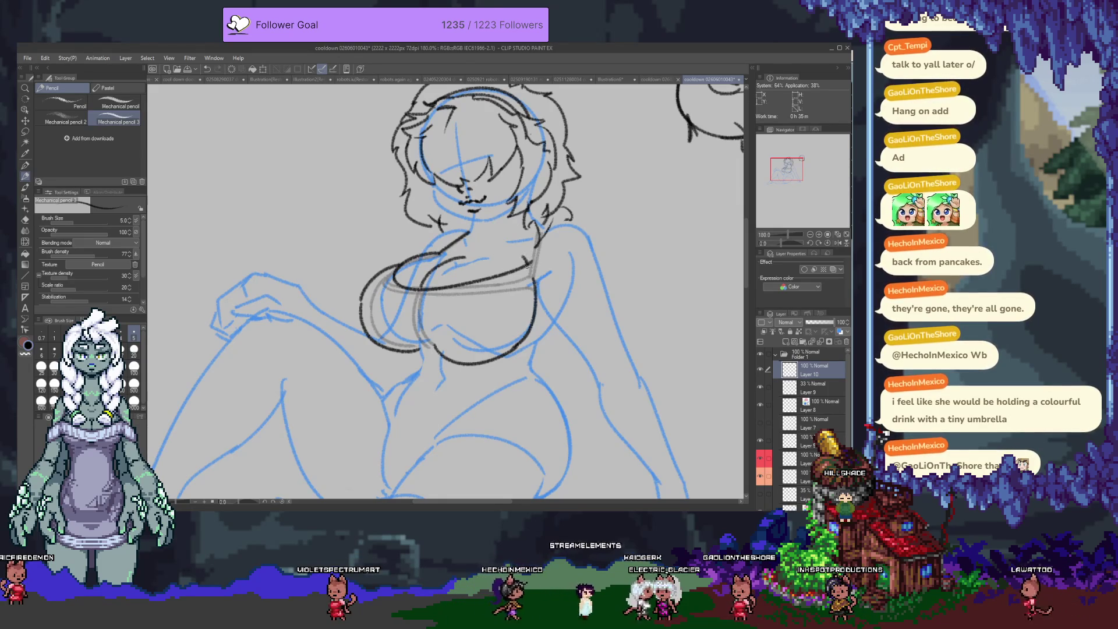
key("e")
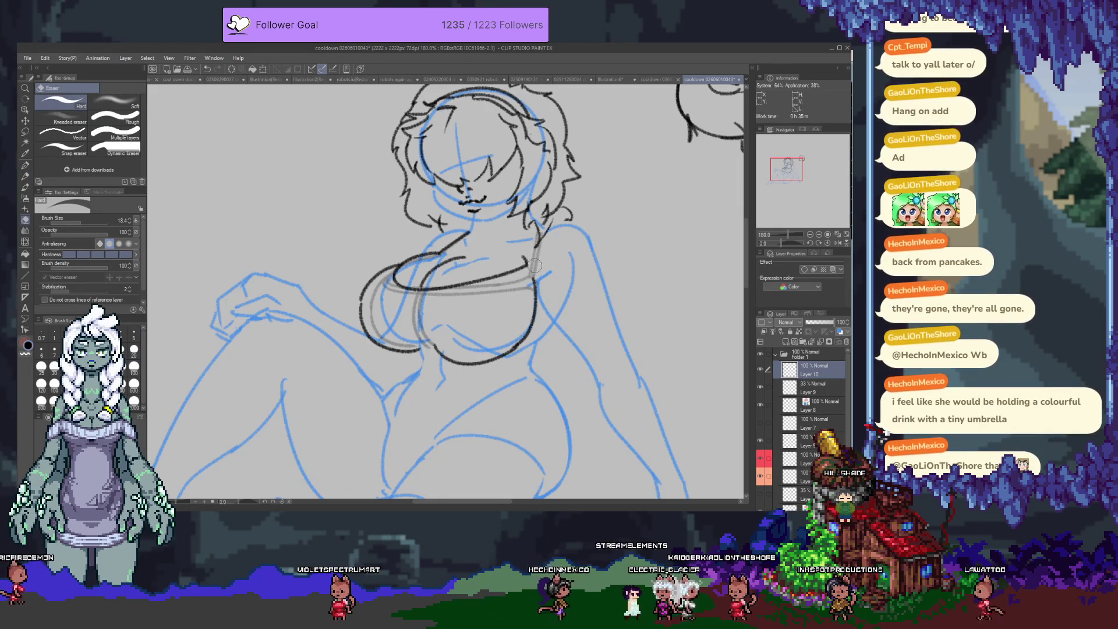
key("p")
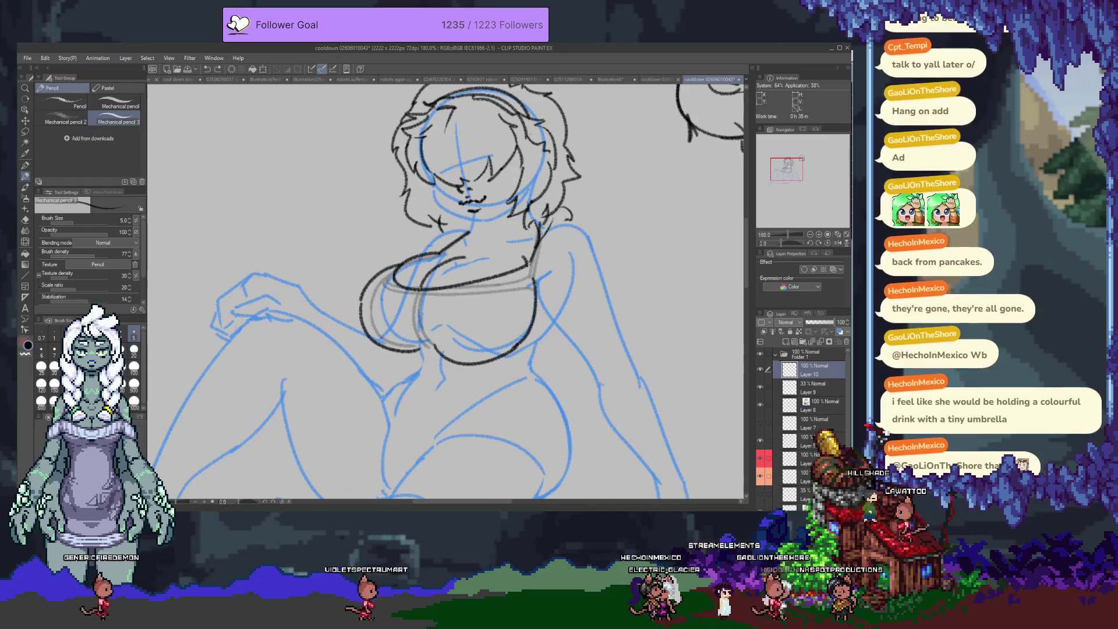
left_click(760, 460)
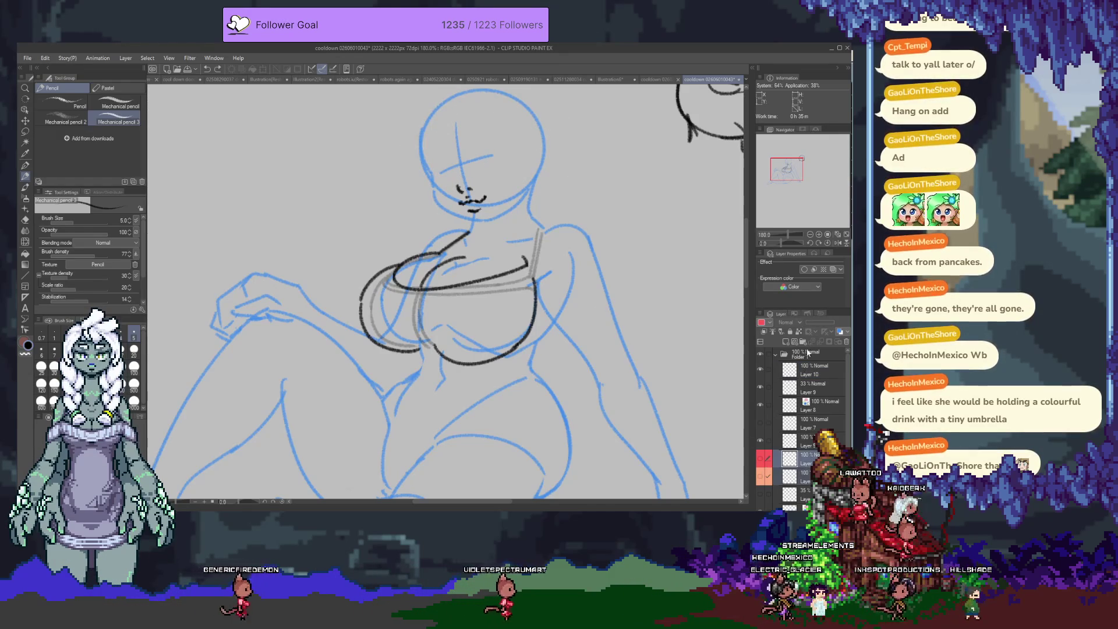
Group the older layers into Folder 2 with Ctrl+G and add new raster Layer 10.
left_click(759, 490)
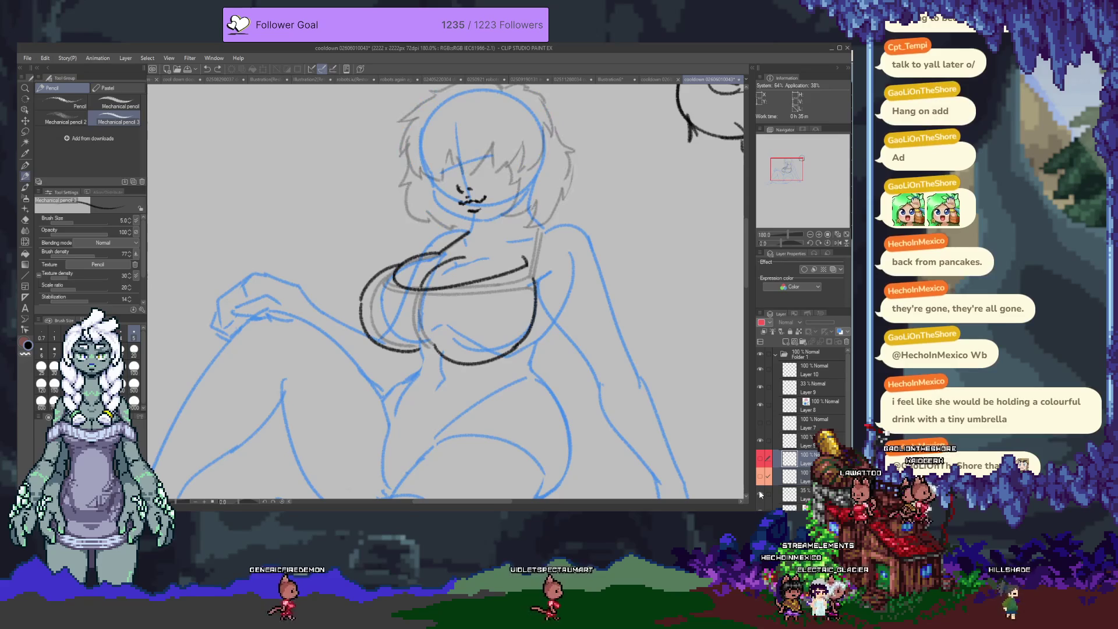
scroll(809, 462, "down", 3)
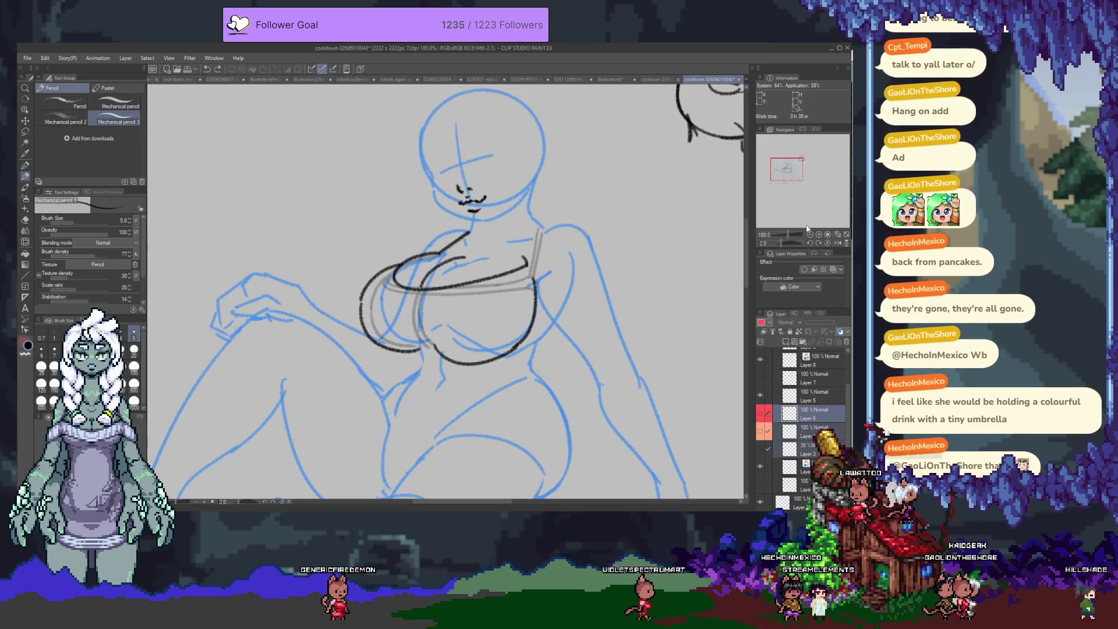
key("ctrl+g")
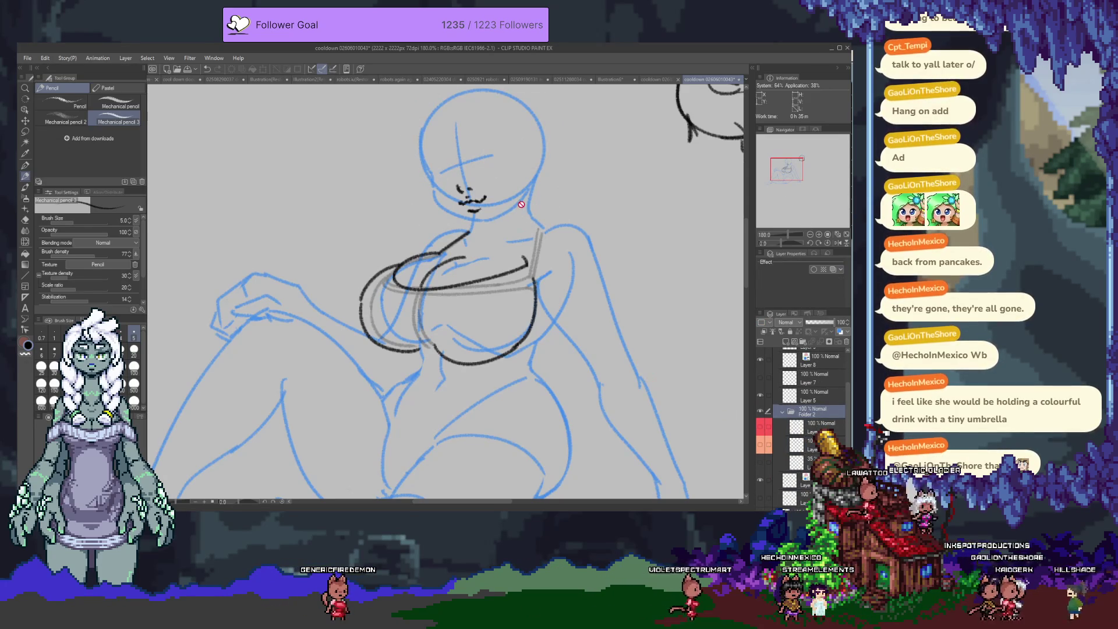
left_click_drag(520, 207, 530, 226)
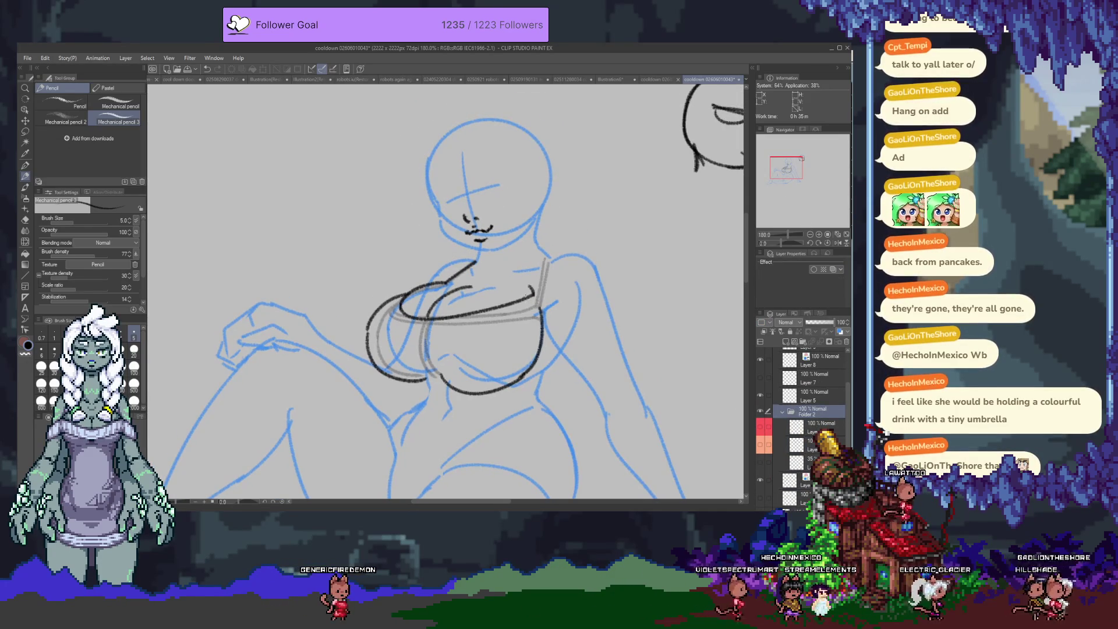
key("ctrl+shift+n")
Ink the right shoulder strap in black over its faint sketch on Layer 10.
key("e")
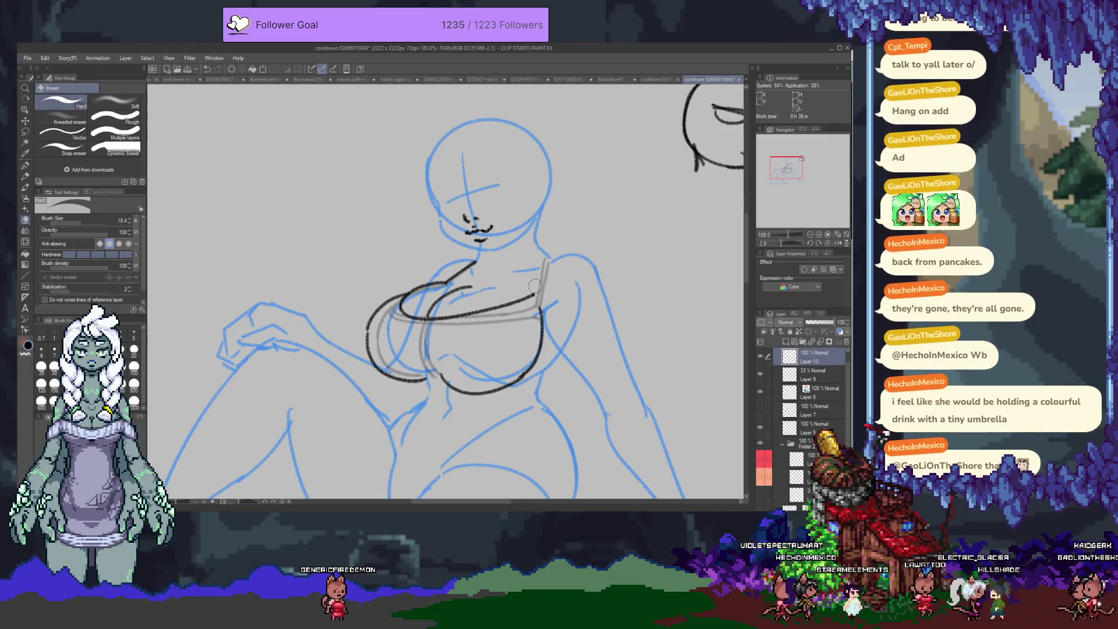
key("p")
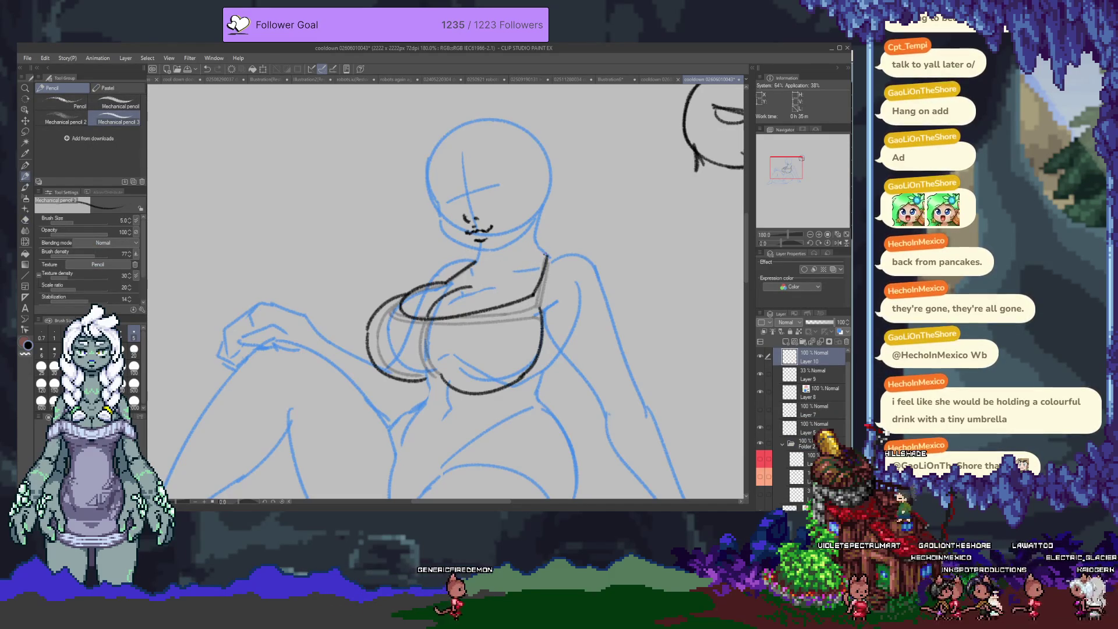
left_click_drag(529, 304, 549, 256)
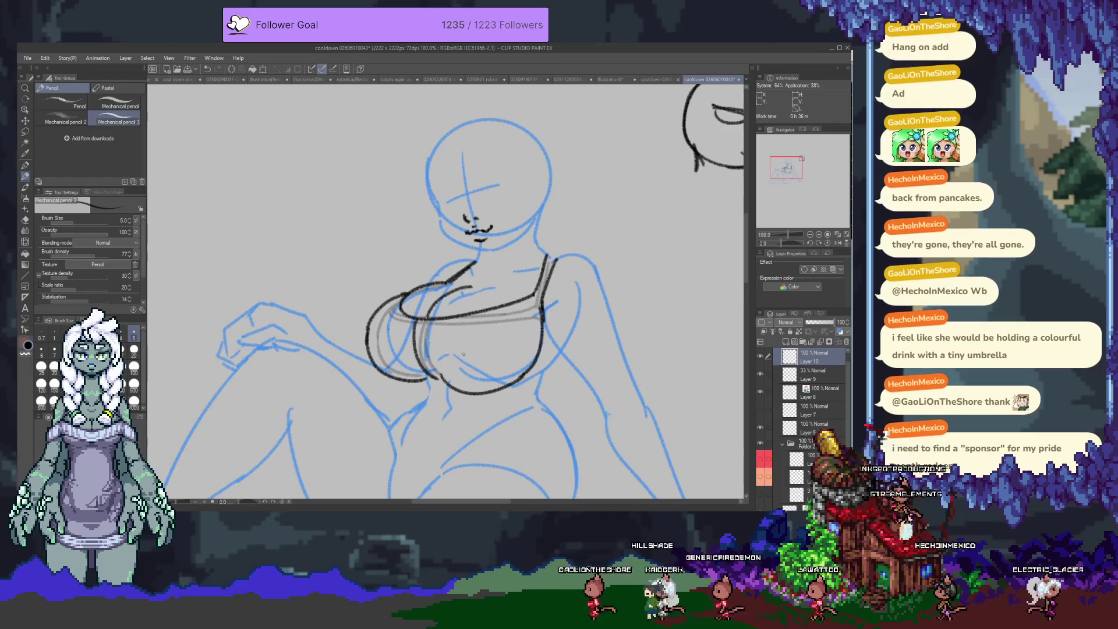
scroll(457, 358, "down", 3)
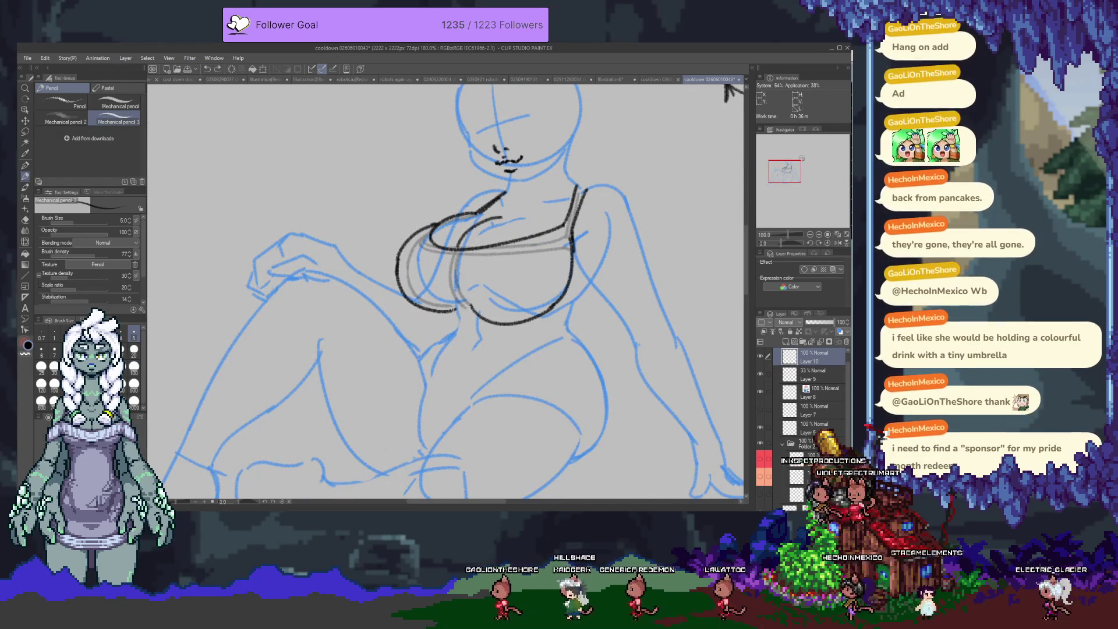
Draw a curve beneath the right breast and undo it.
key("e")
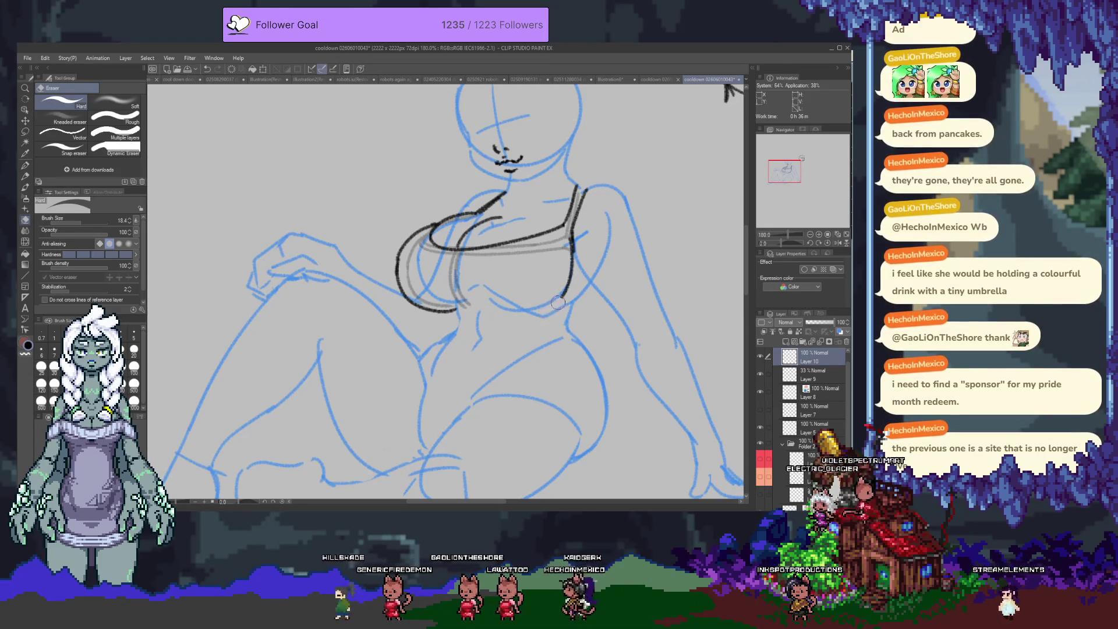
key("p")
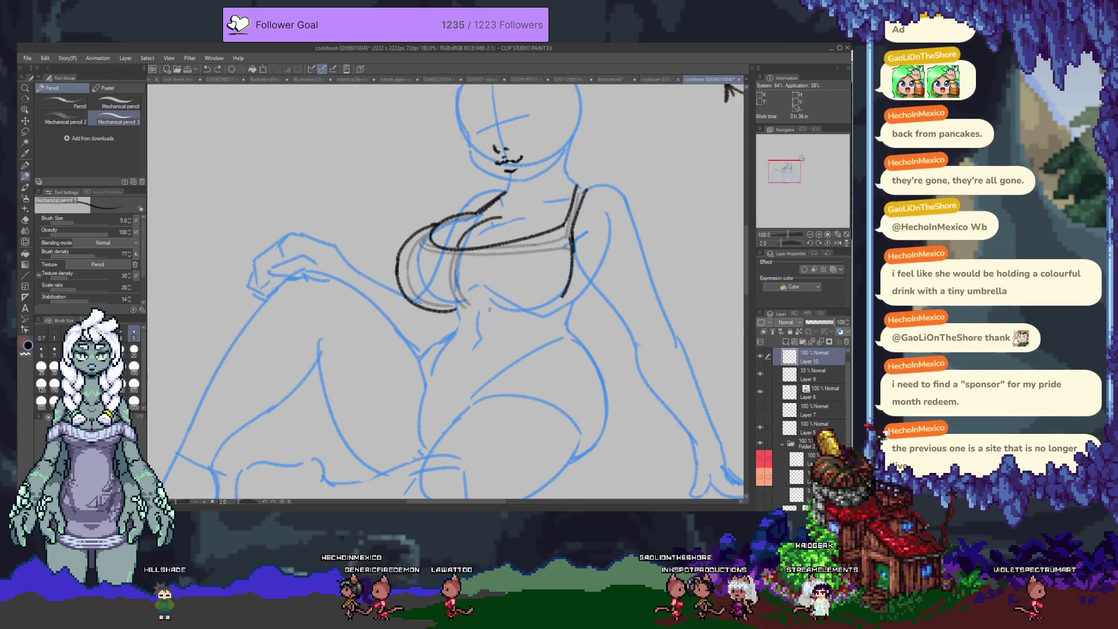
left_click_drag(471, 304, 537, 317)
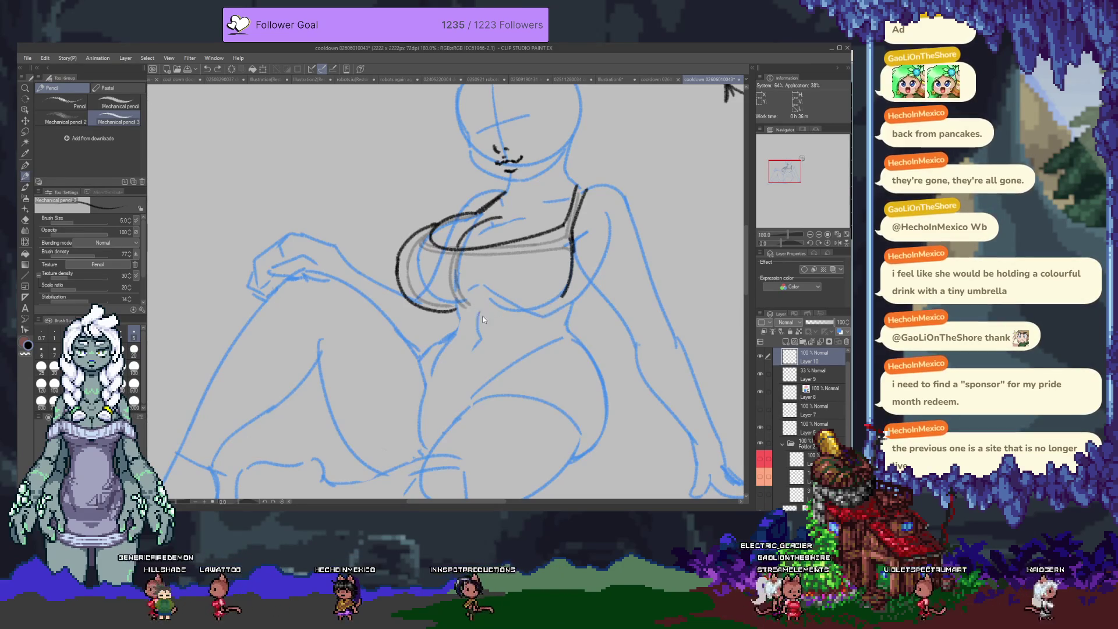
key("ctrl+z")
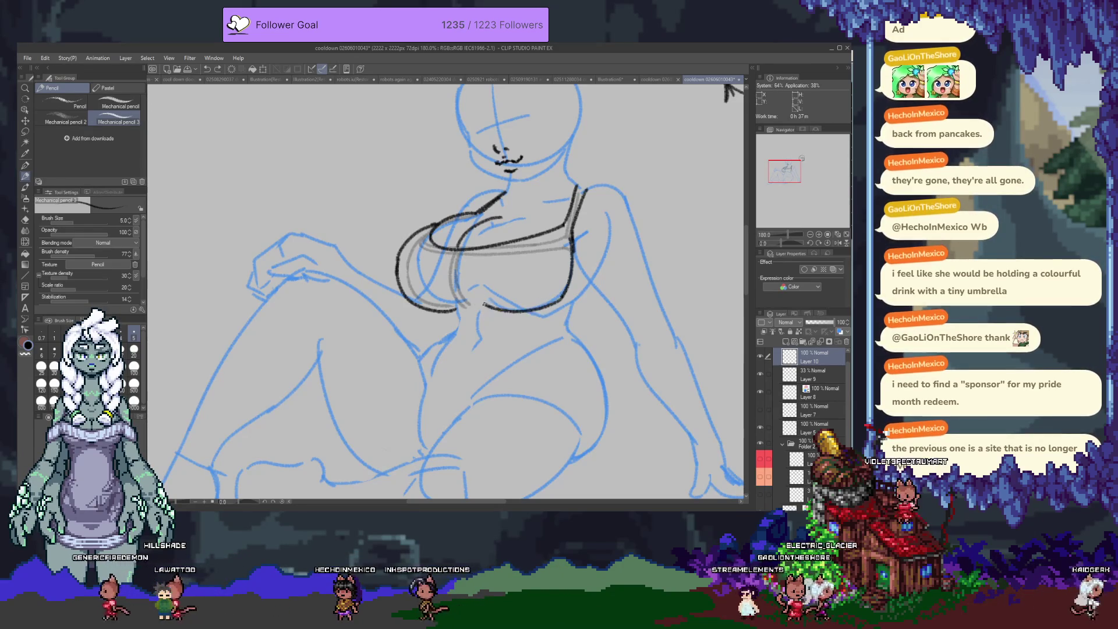
Flip the canvas view horizontally in the Navigator to check proportions before redrawing.
key("space")
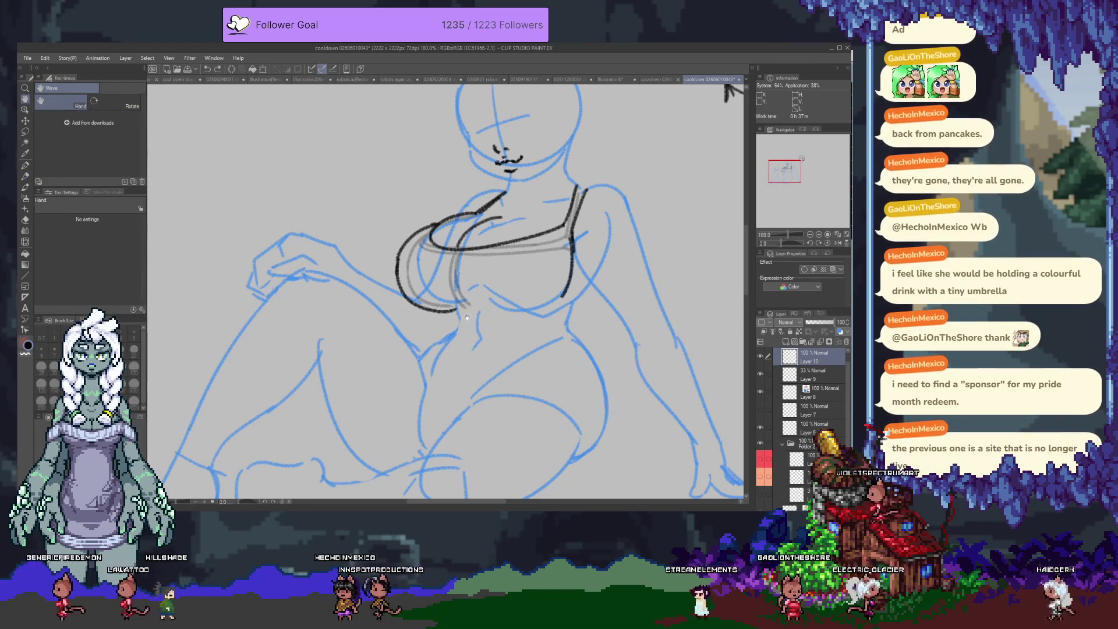
key("p")
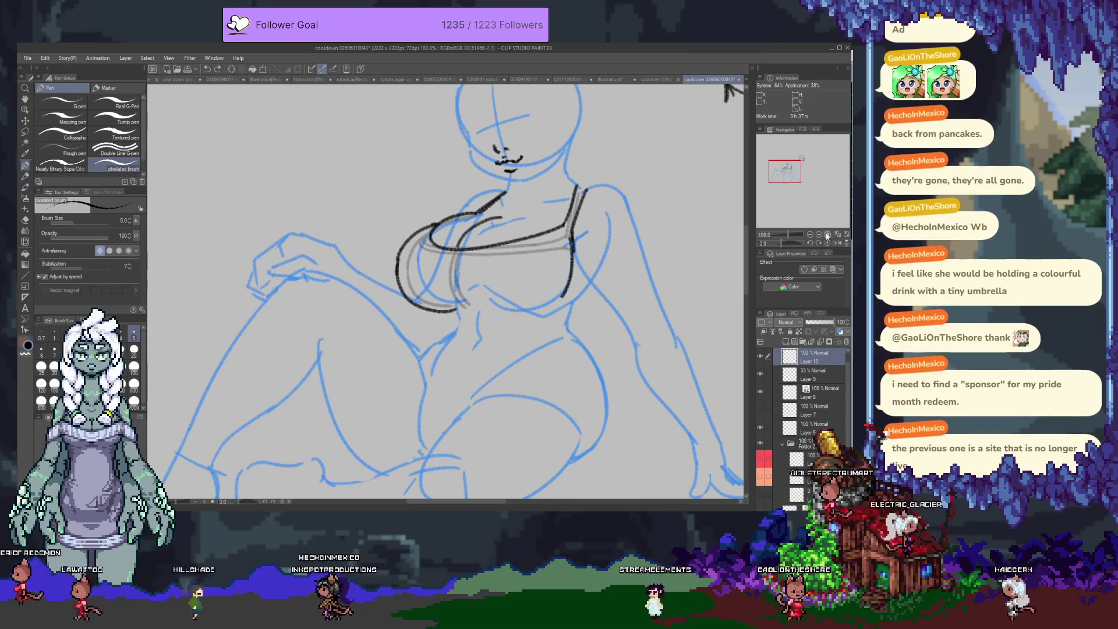
left_click(836, 243)
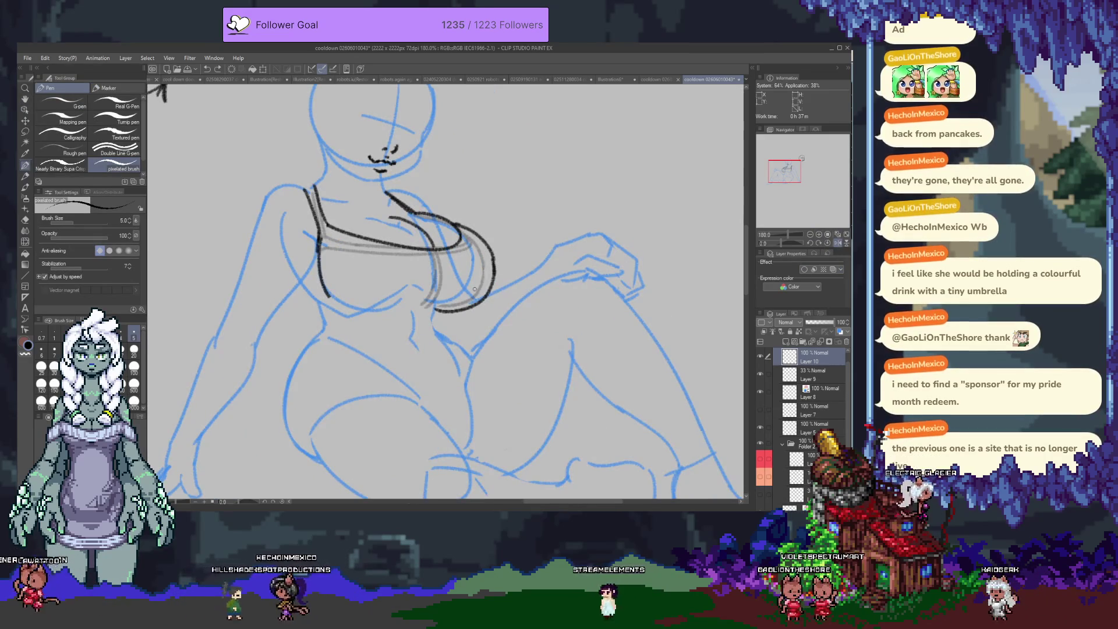
key("p")
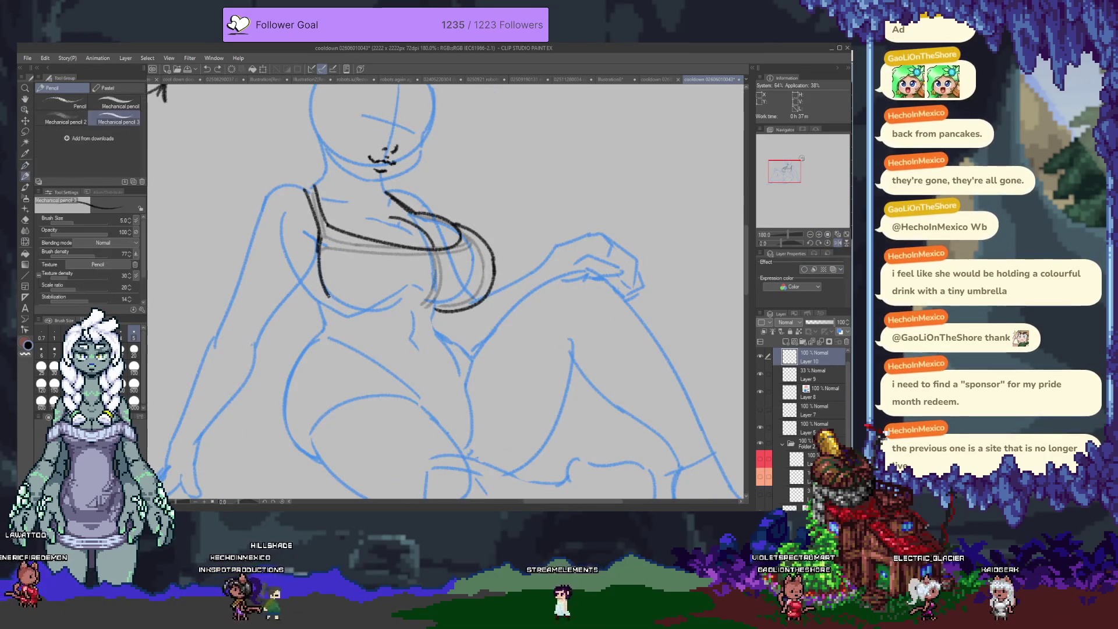
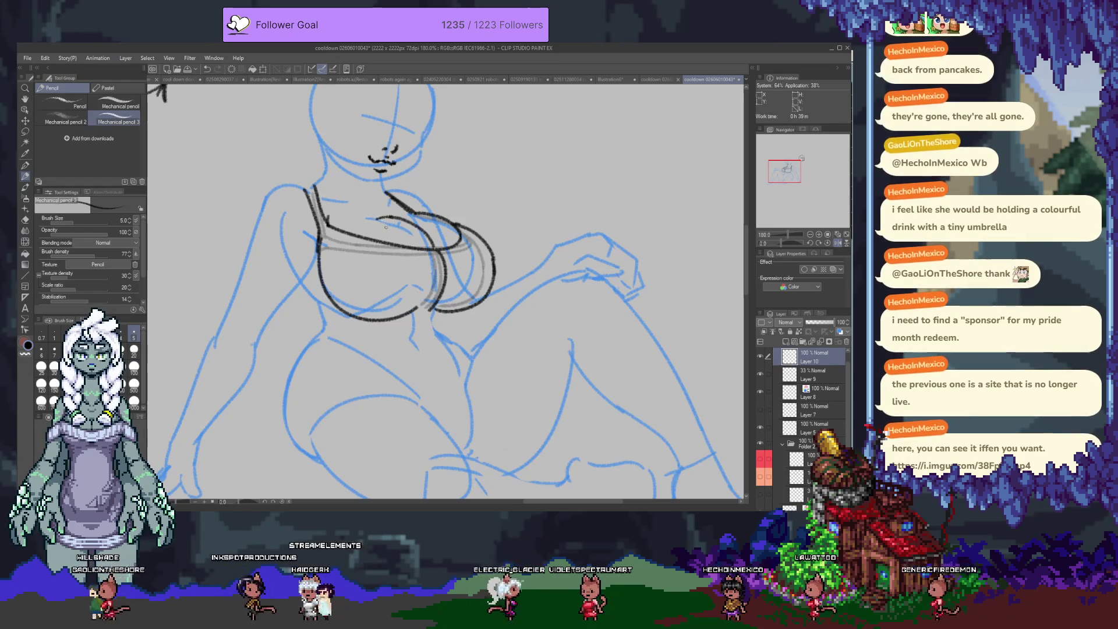
Mirror the canvas view horizontally from the Navigator to check the drawing flipped.
key("e")
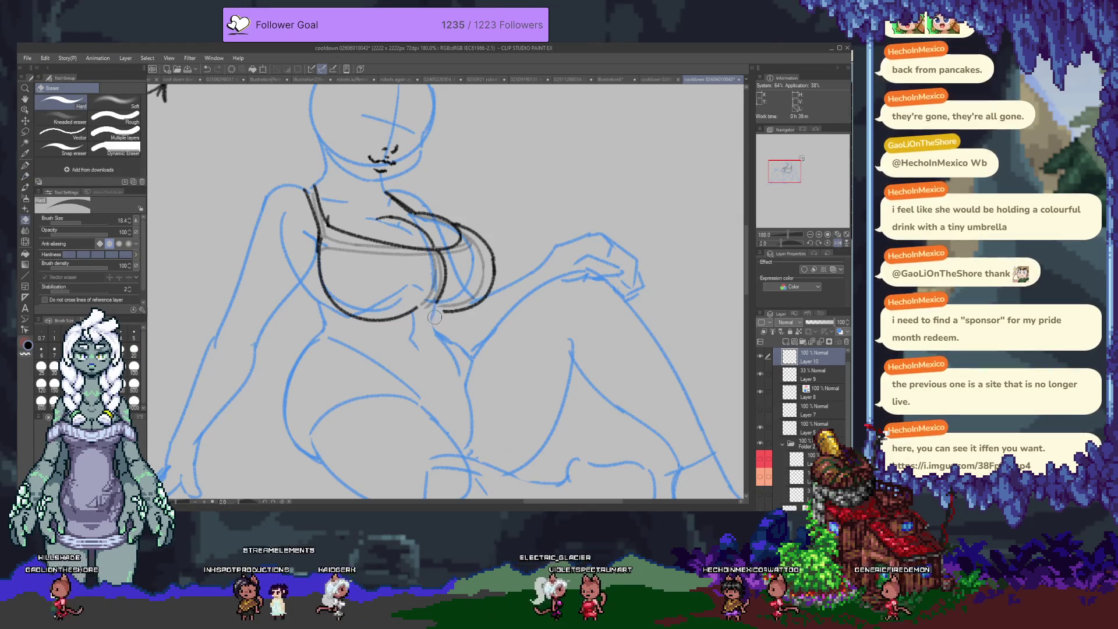
key("p")
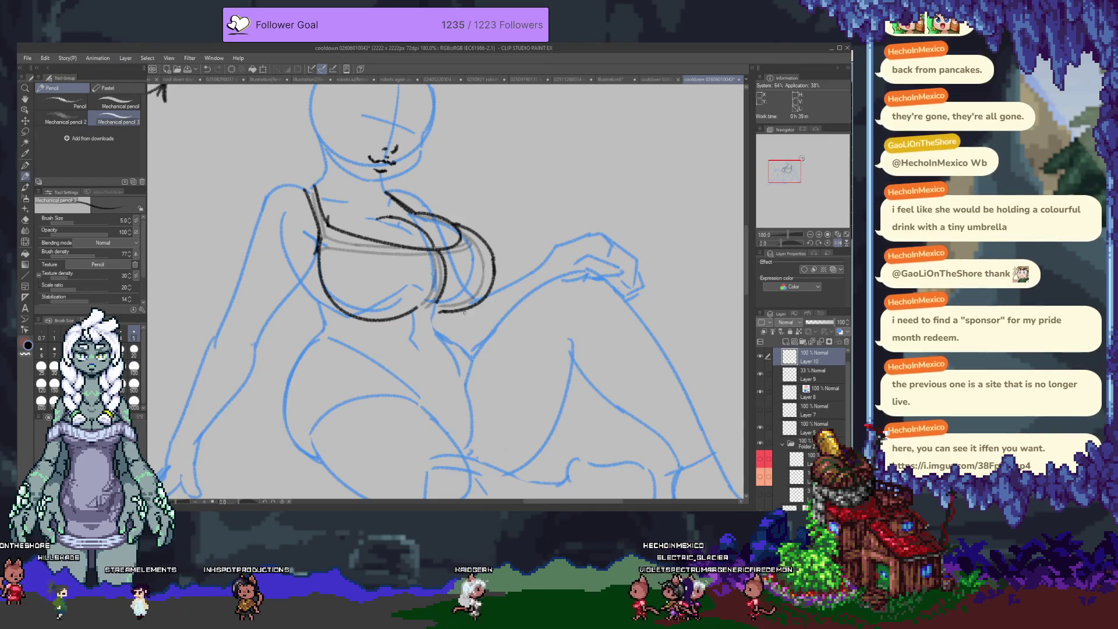
left_click(835, 244)
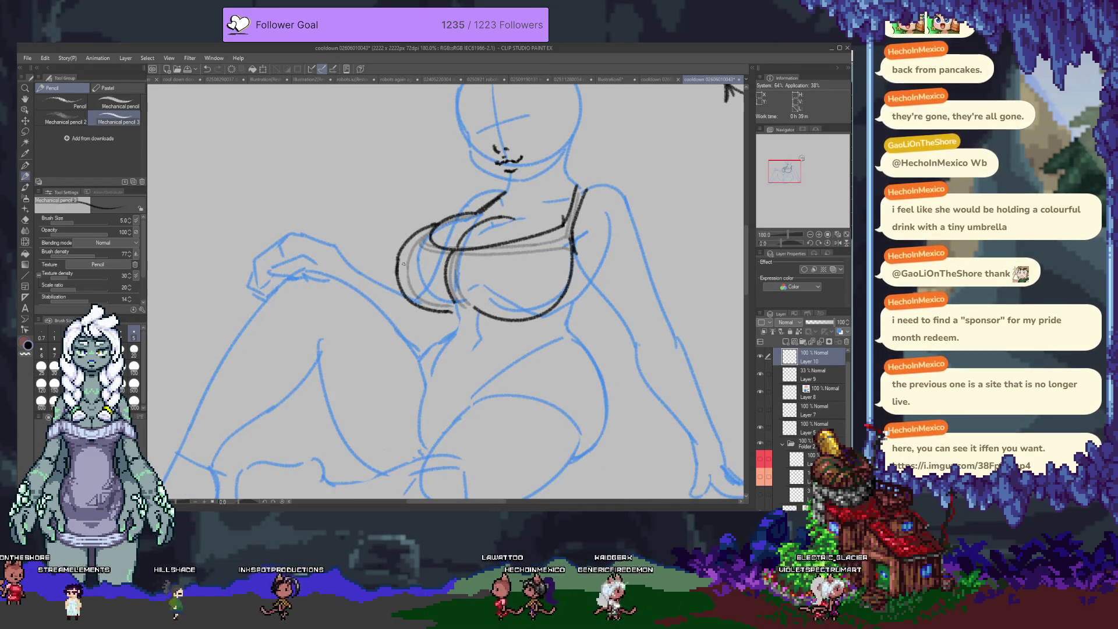
Erase stray sketch strokes near the left breast, then ink its outline and a vertical cleavage line.
key("e")
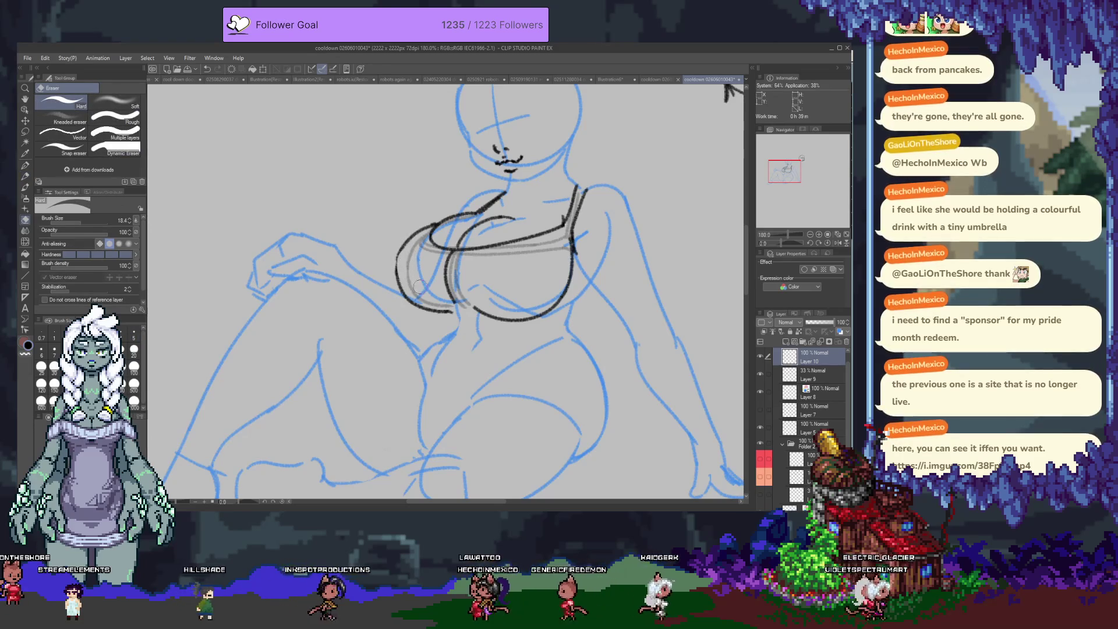
left_click_drag(419, 284, 400, 269)
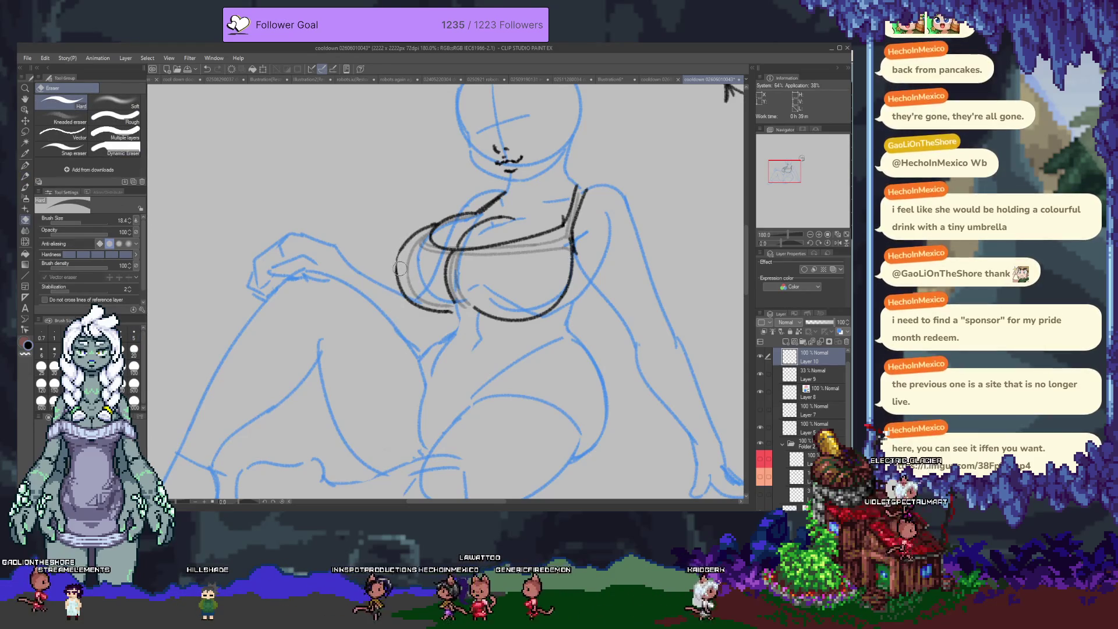
key("p")
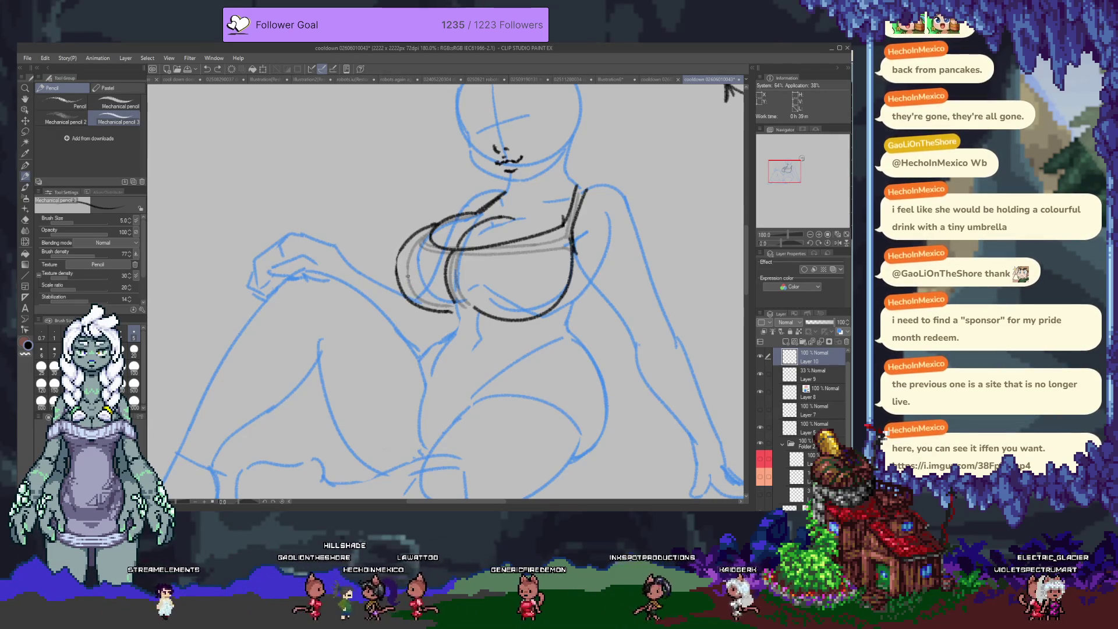
left_click_drag(406, 263, 423, 314)
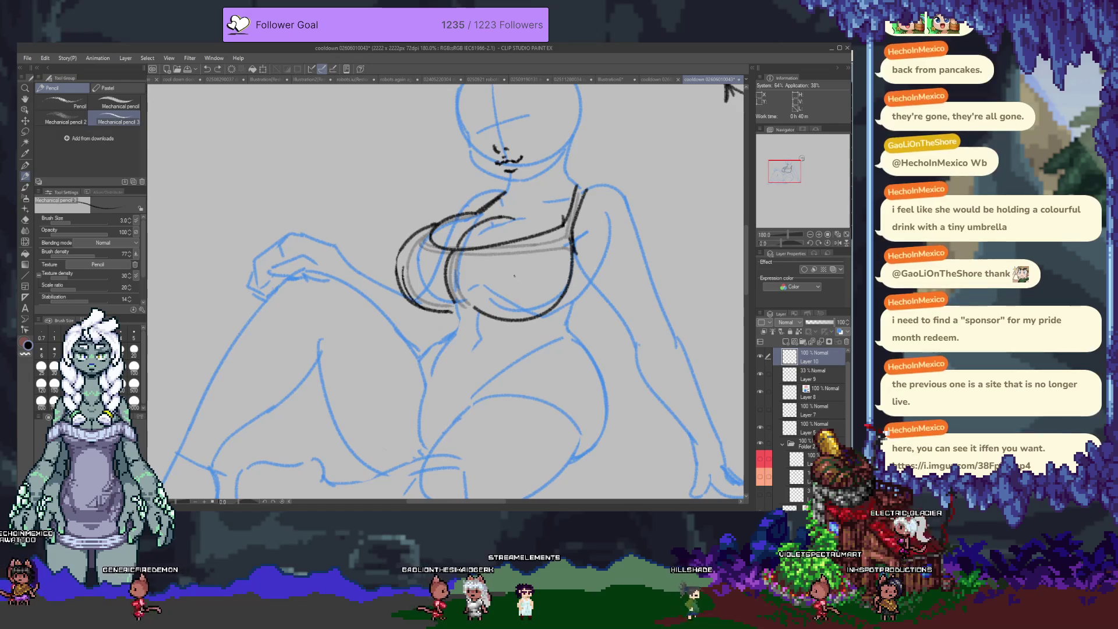
left_click_drag(513, 276, 514, 315)
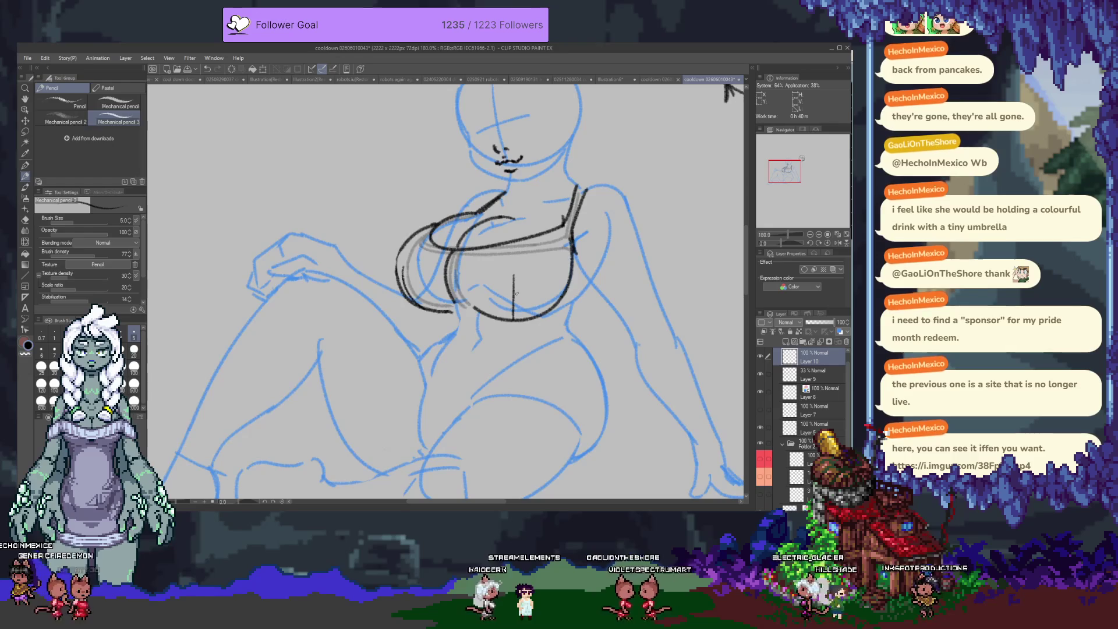
Erase the stray dark stroke on the chest with the Hard eraser and return to Mechanical pencil 3.
key("e")
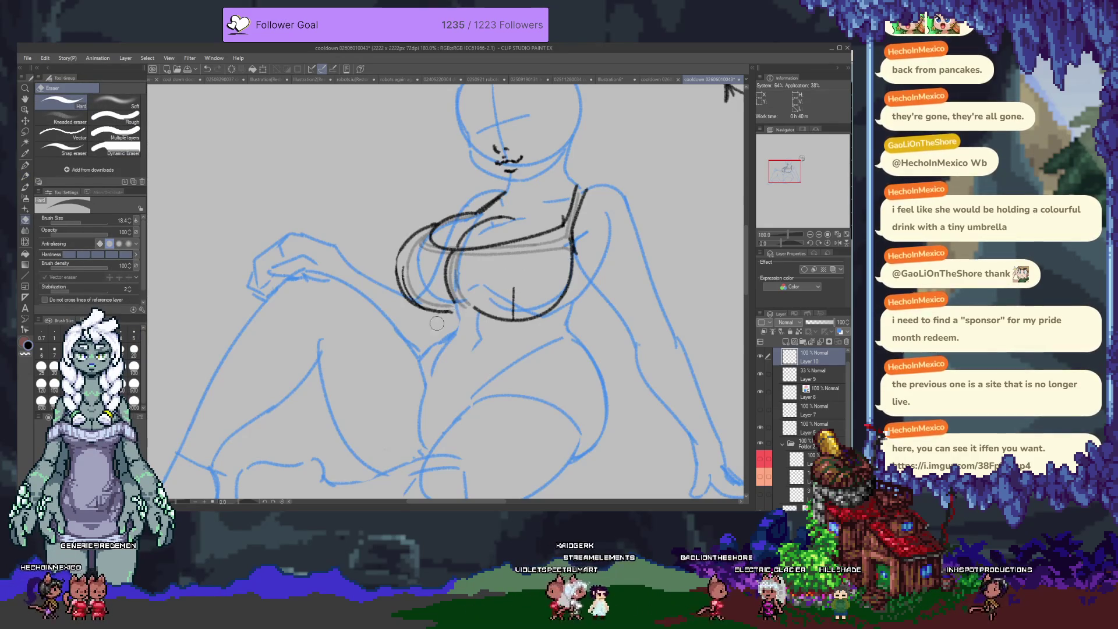
key("p")
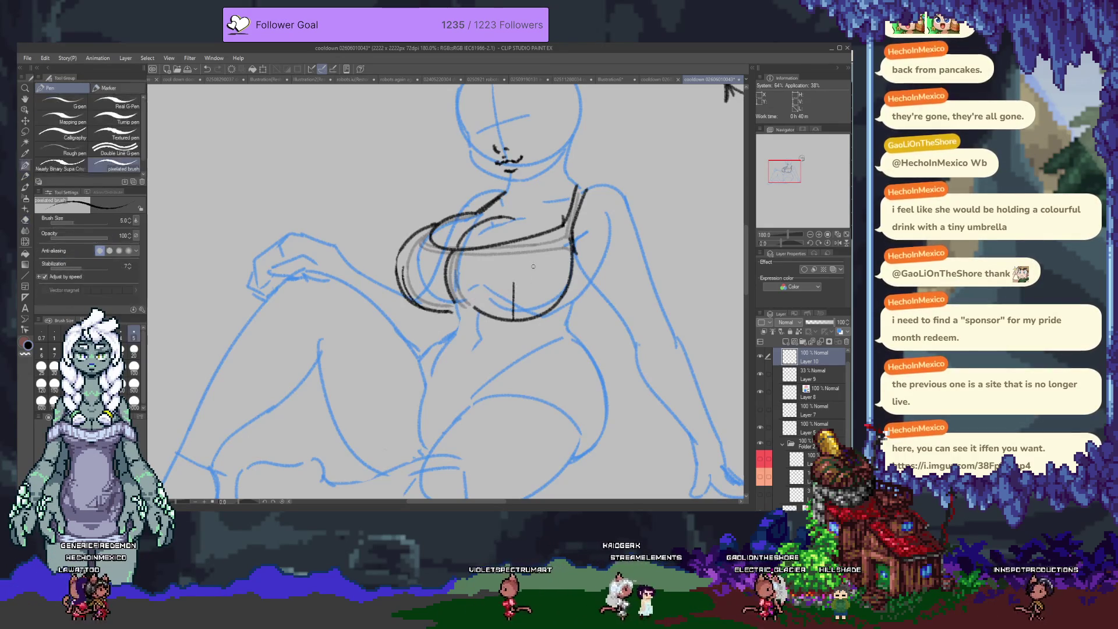
key("p")
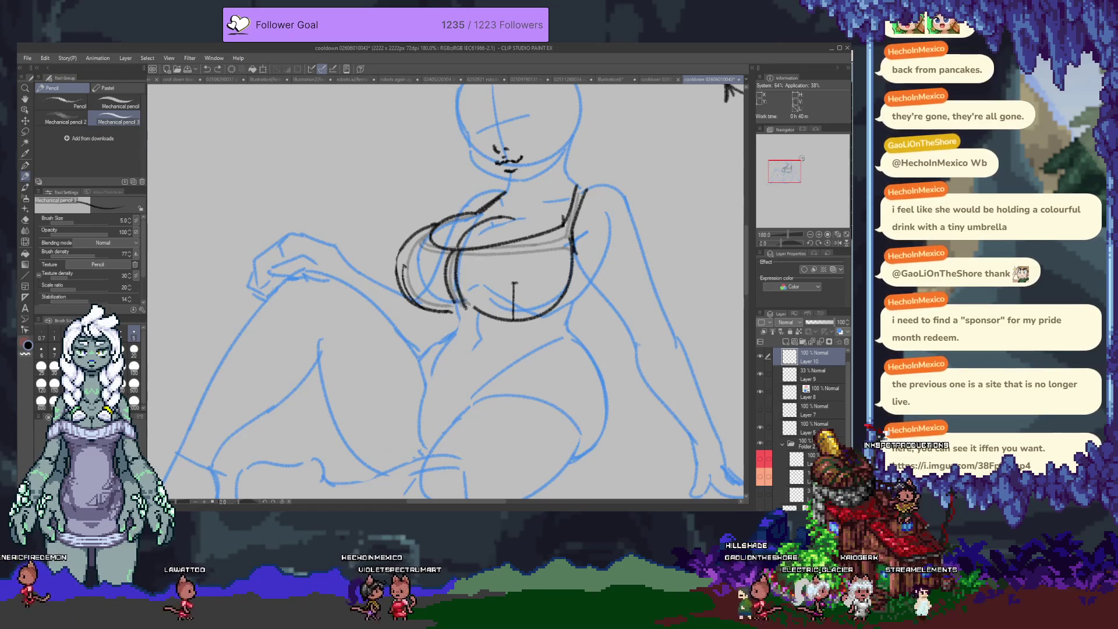
key("e")
left_click_drag(452, 258, 452, 291)
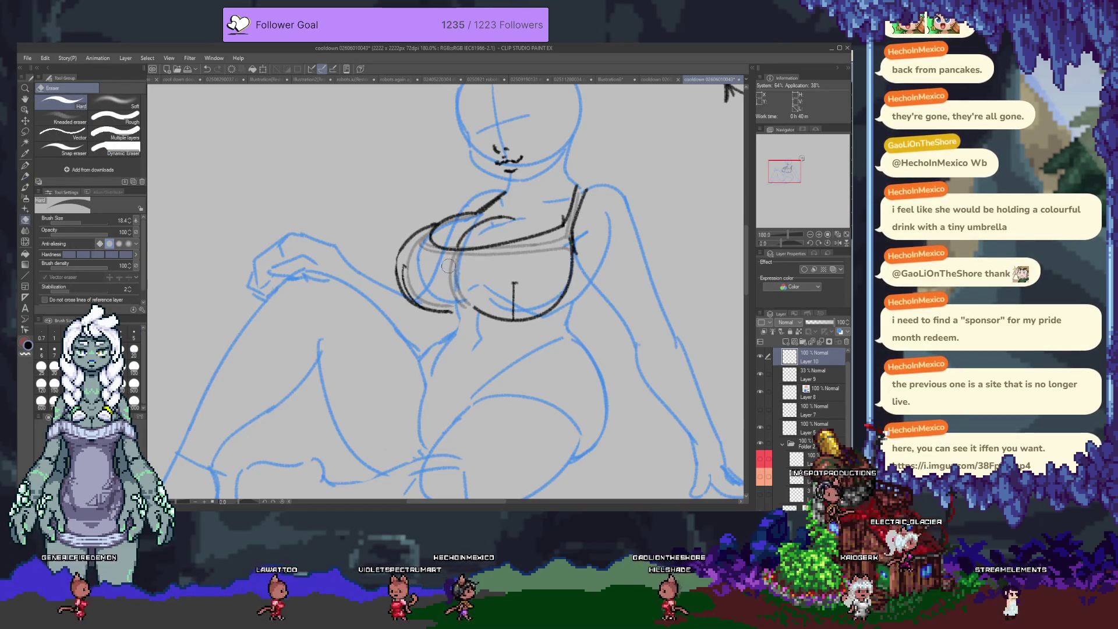
key("p")
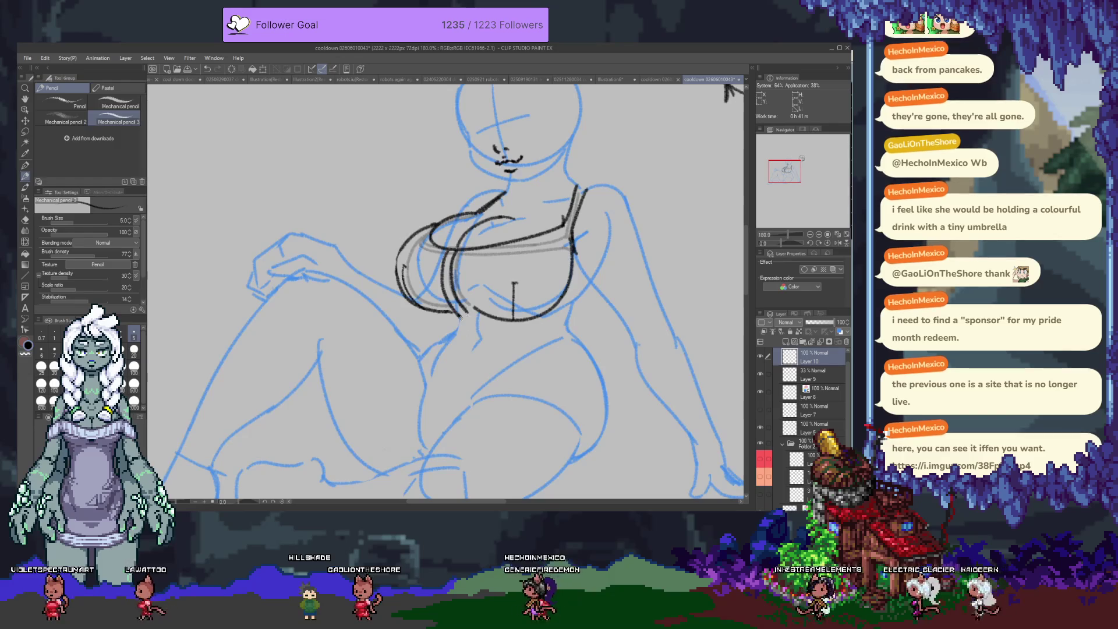
Toggle eraser and pencil for touch-ups, then shift the view toward the right shoulder.
key("e")
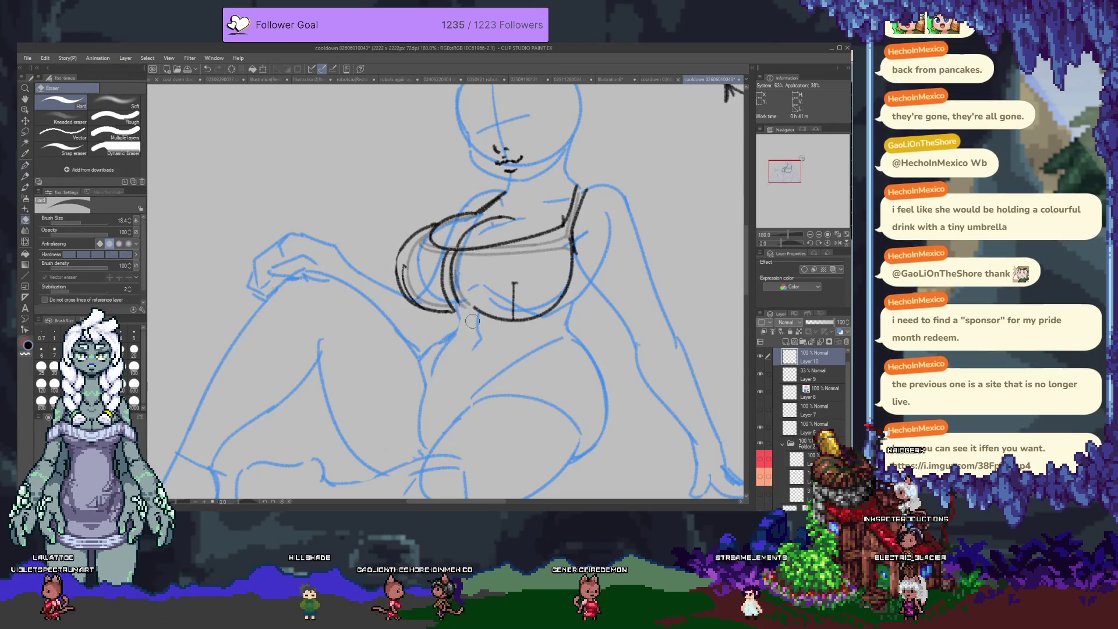
key("p")
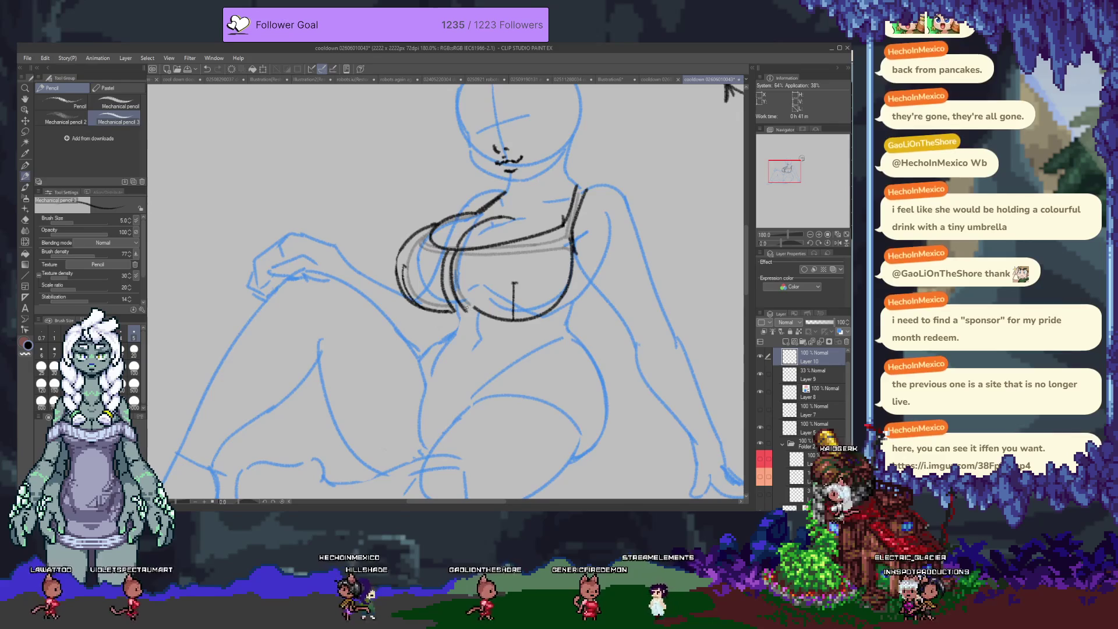
key("e")
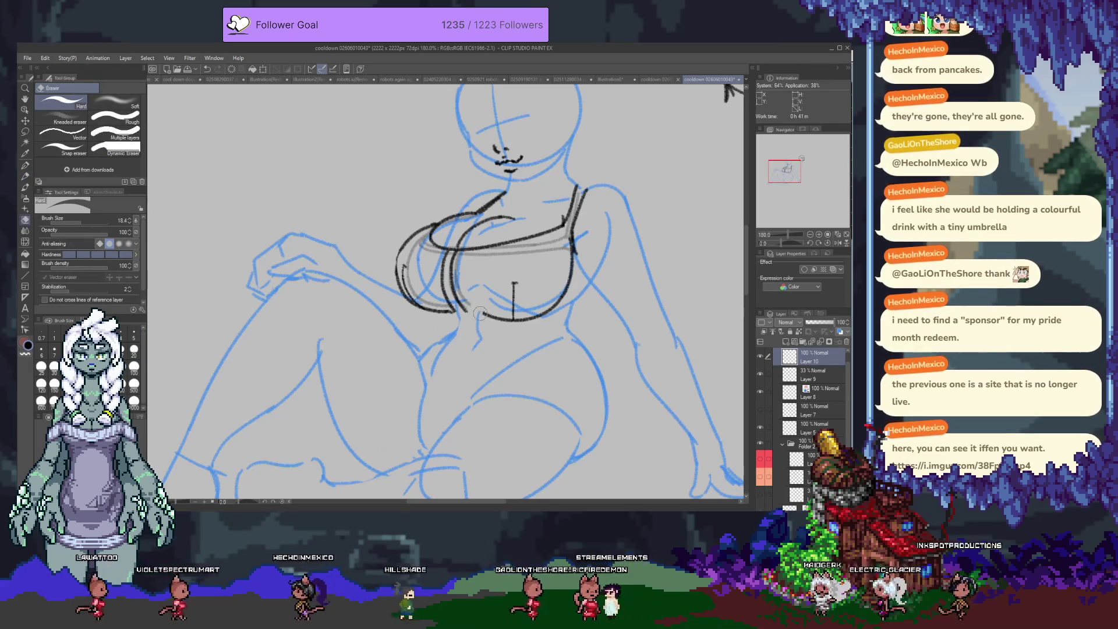
key("p")
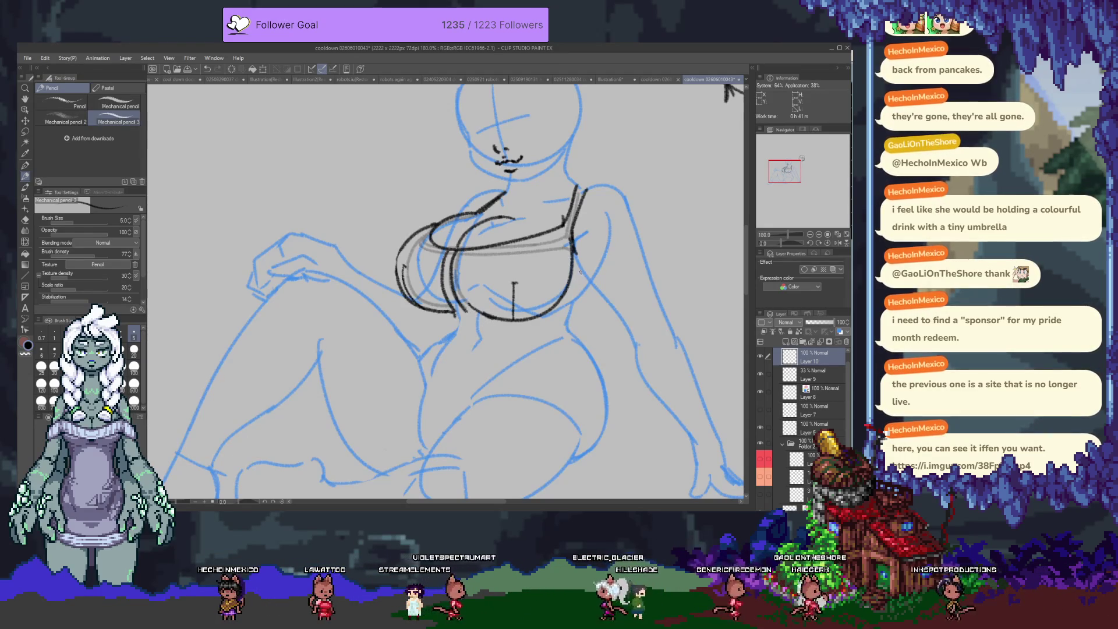
left_click_drag(582, 268, 522, 277)
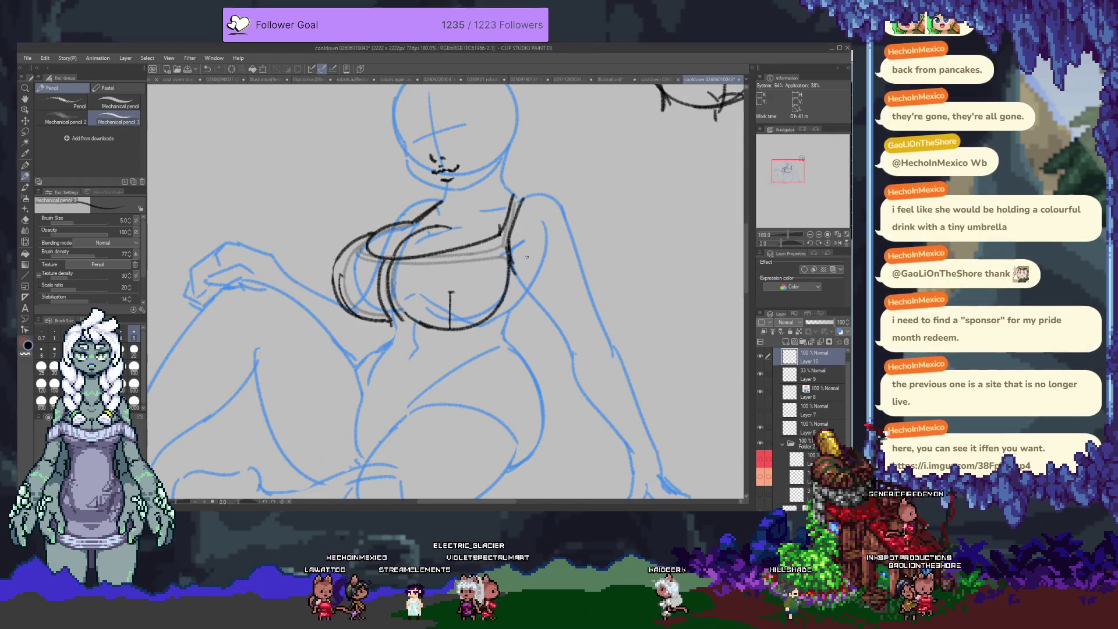
Erase part of the right shoulder strap stroke, toggling between Hard eraser and pencil.
key("e")
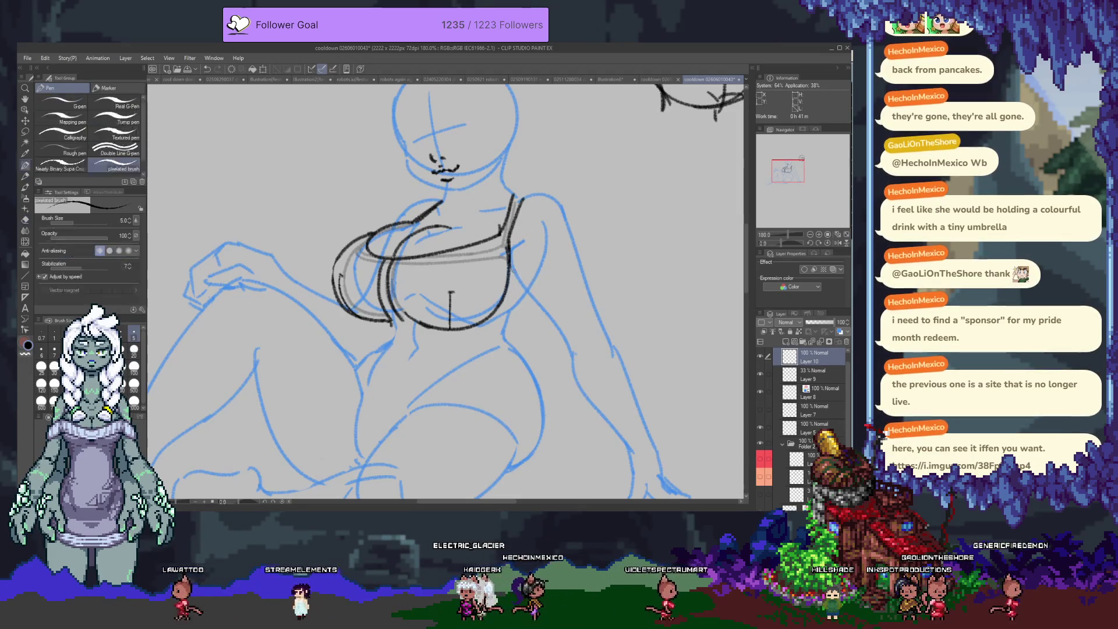
key("p")
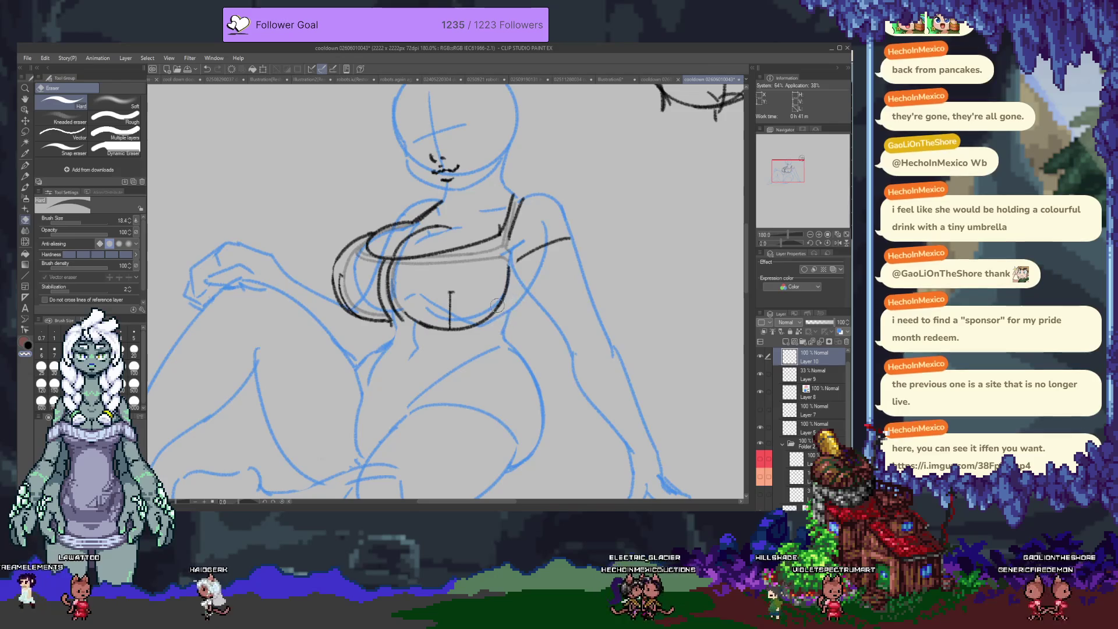
key("p")
key("p")
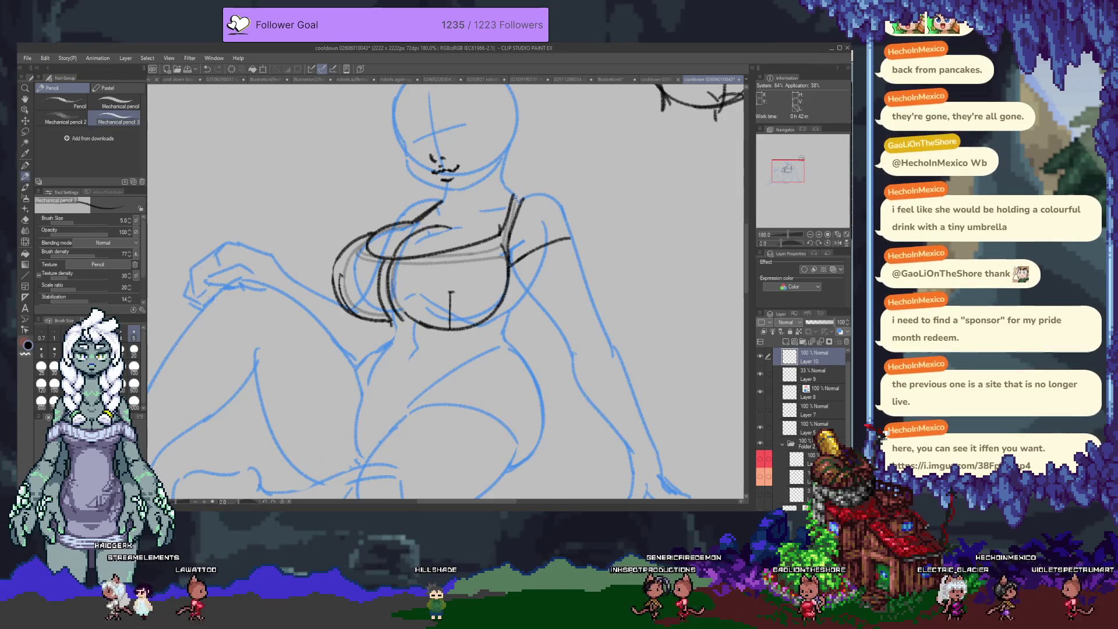
key("e")
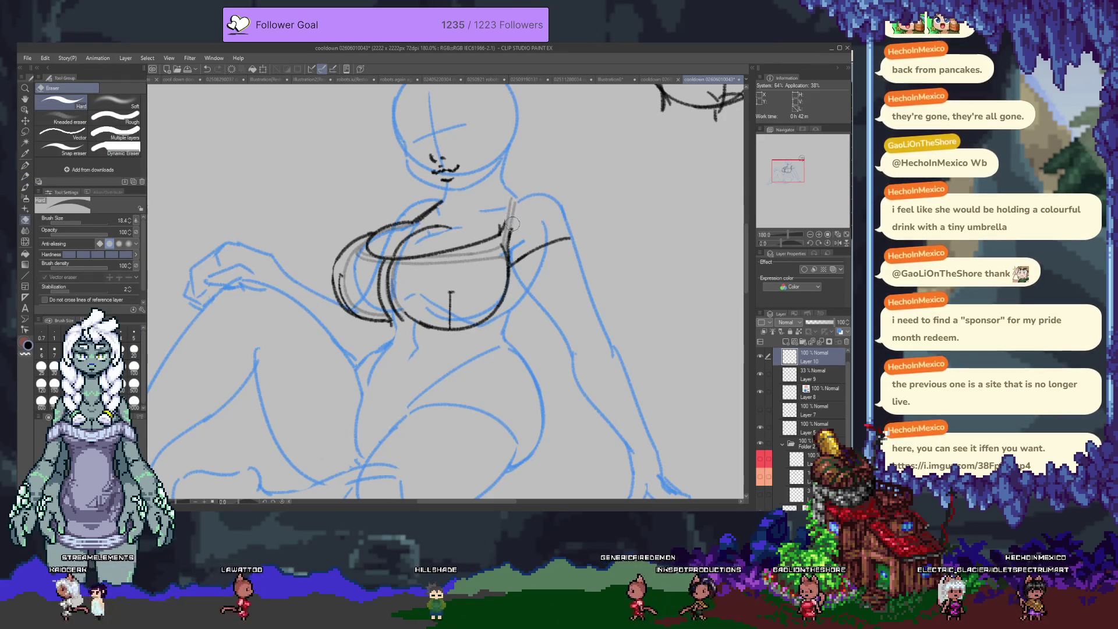
left_click_drag(516, 210, 503, 229)
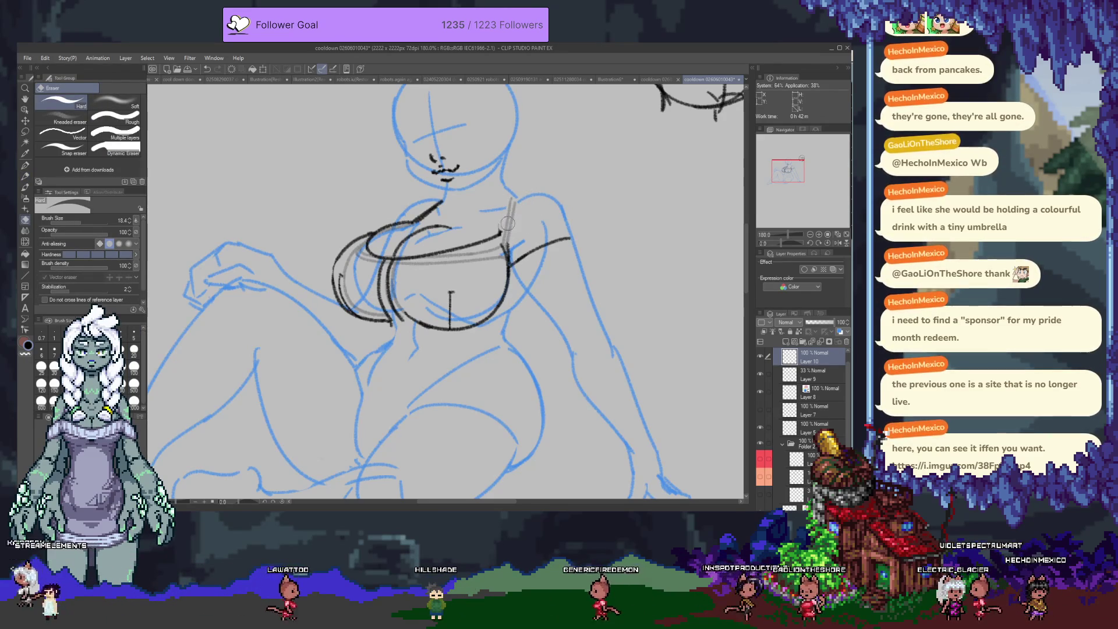
key("p")
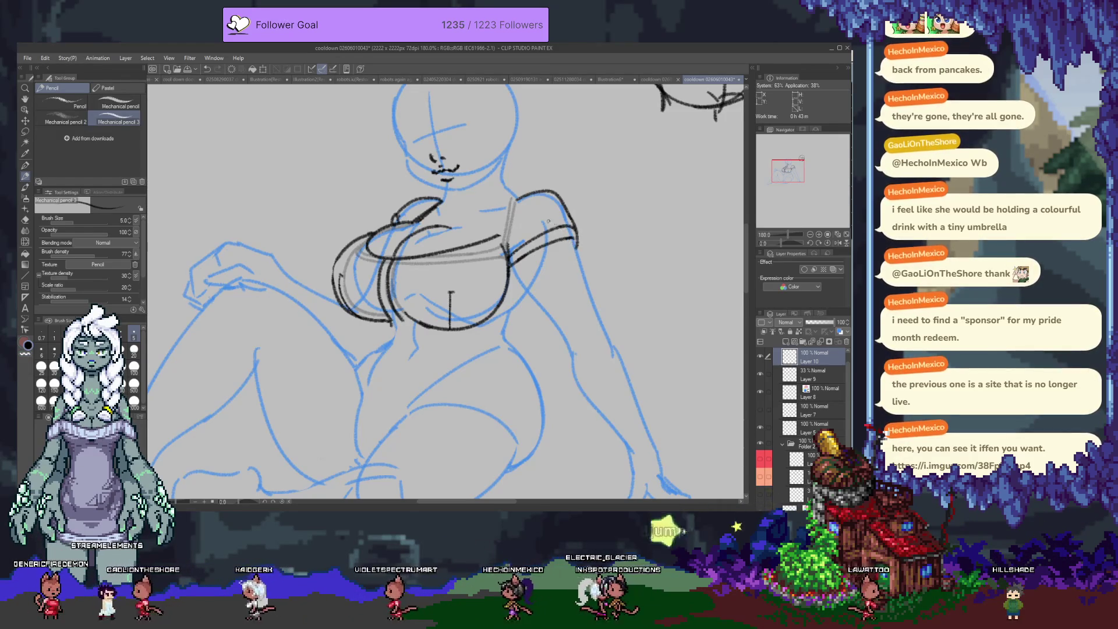
Extend the right shoulder strap lines and close the sleeve end with a short curve.
key("e")
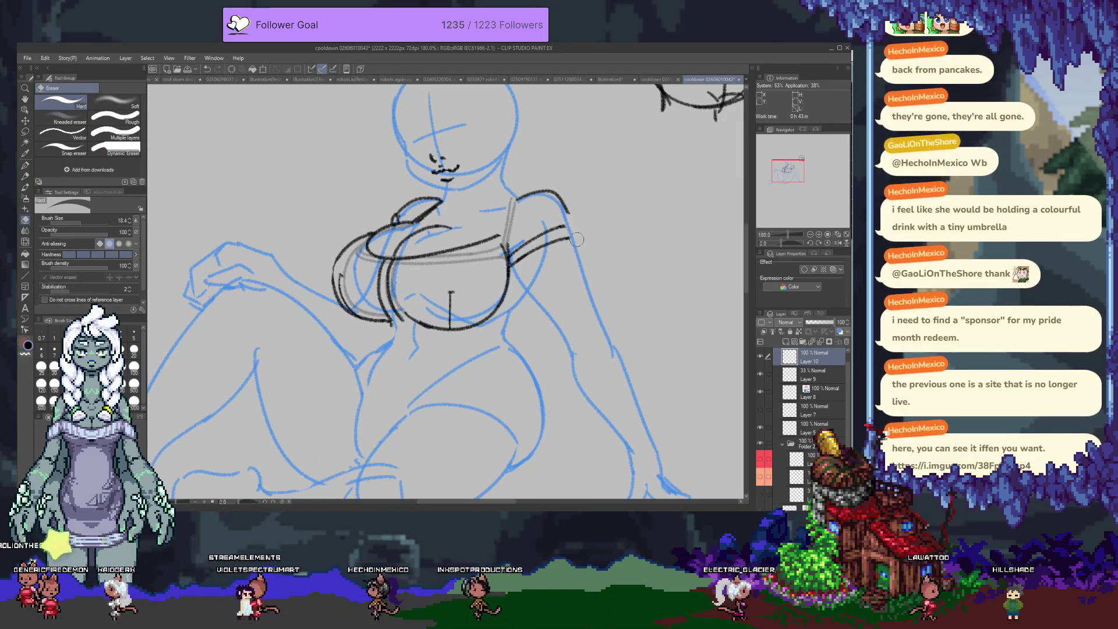
key("p")
key("p")
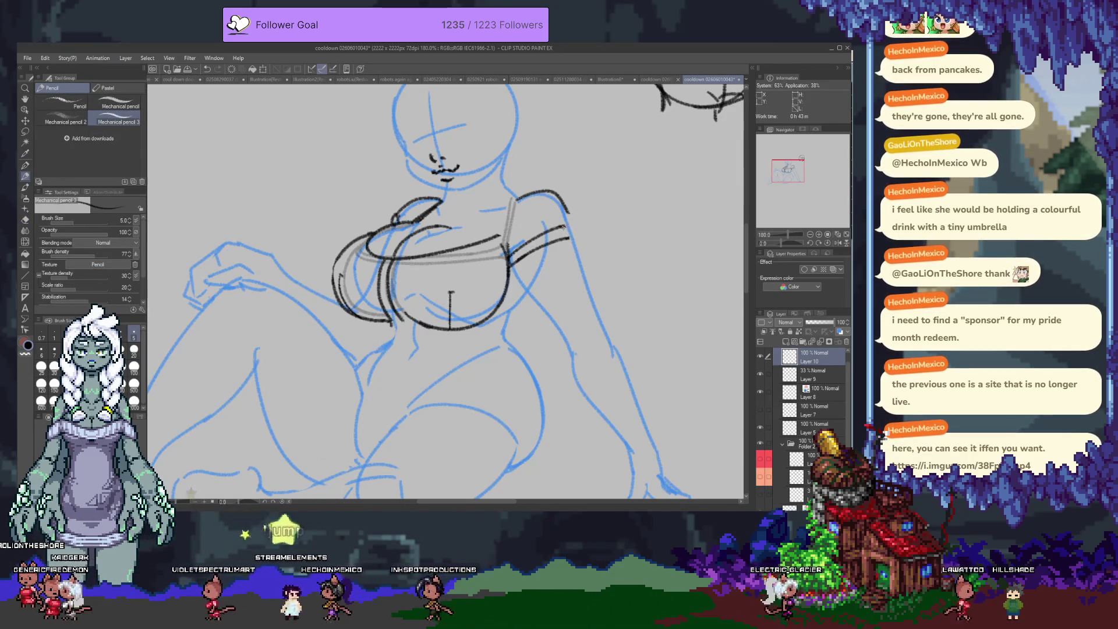
left_click_drag(563, 236, 577, 231)
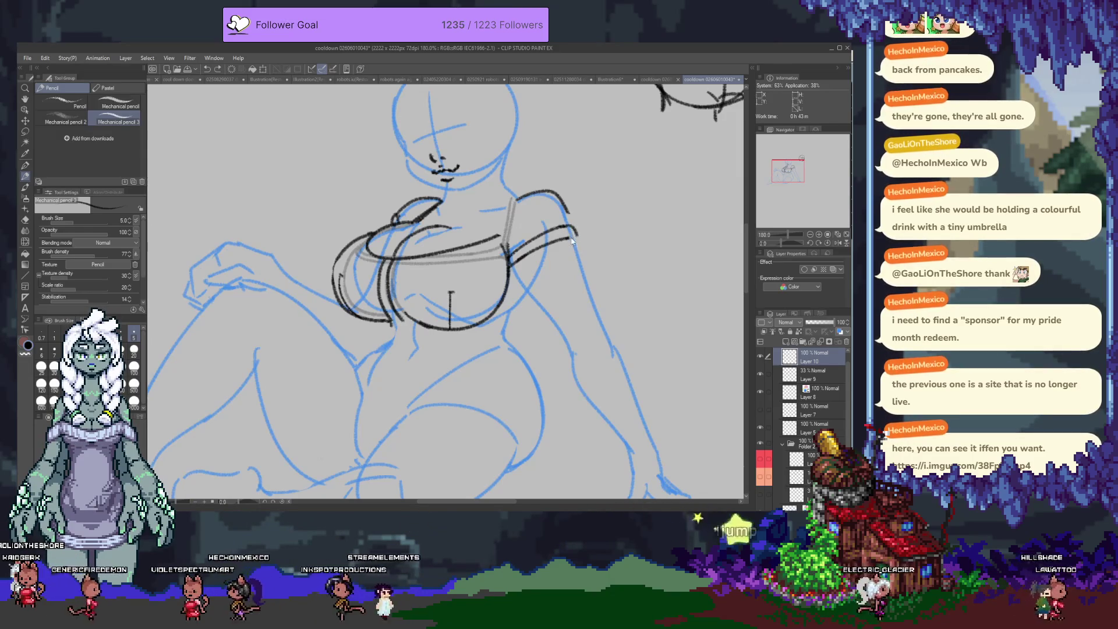
left_click_drag(572, 226, 580, 249)
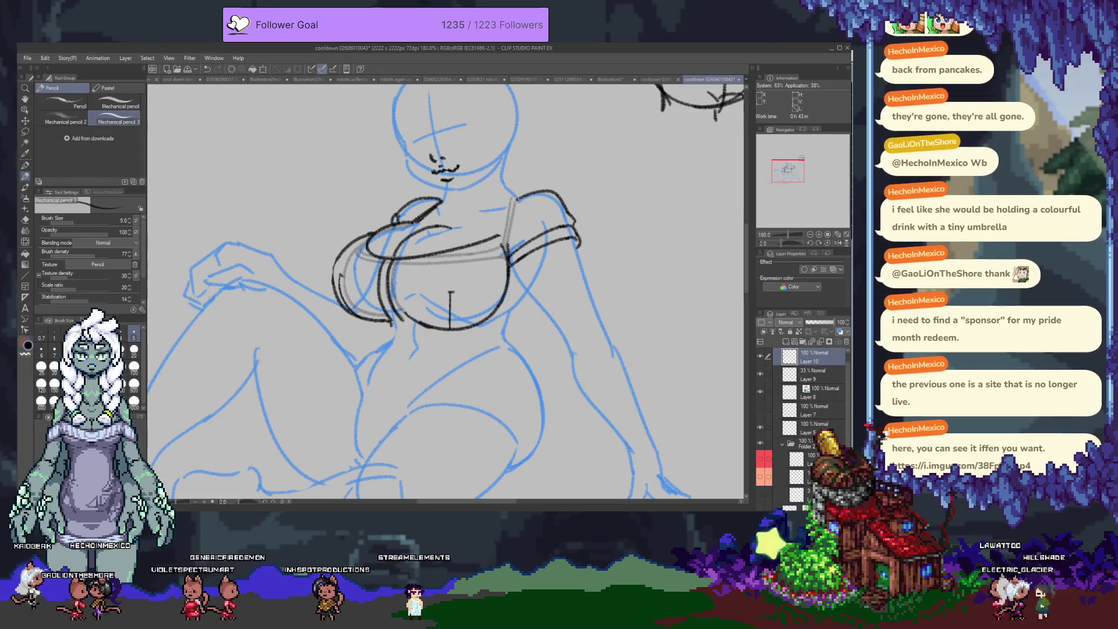
Ink the top's upper edge across the chest toward the right sleeve, alternating Hard eraser corrections with Mechanical pencil 3.
key("e")
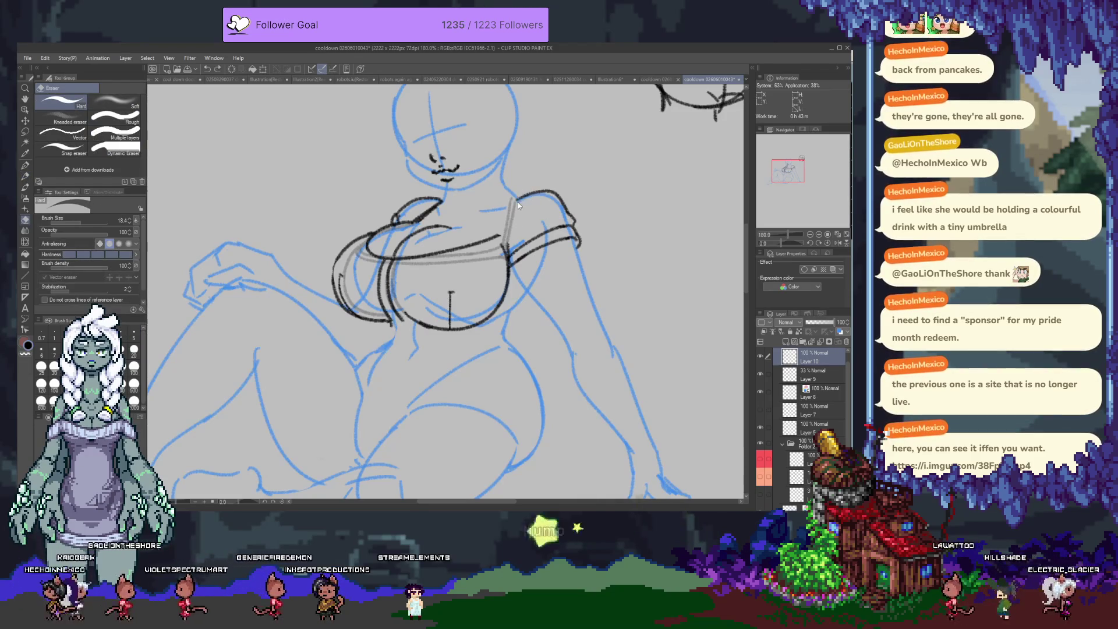
key("p")
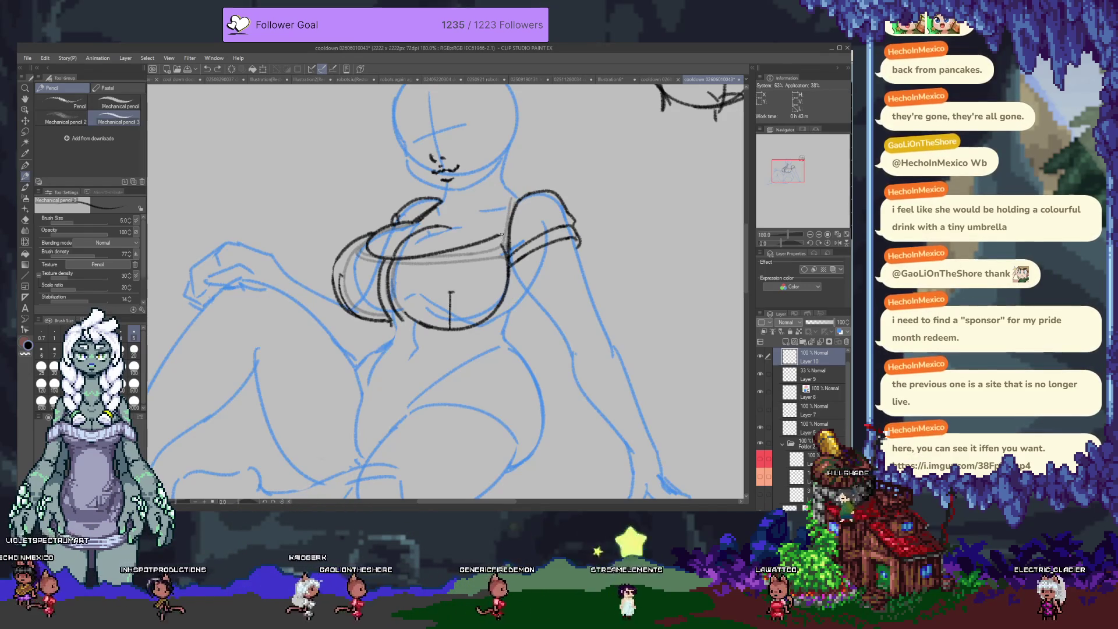
key("e")
key("p")
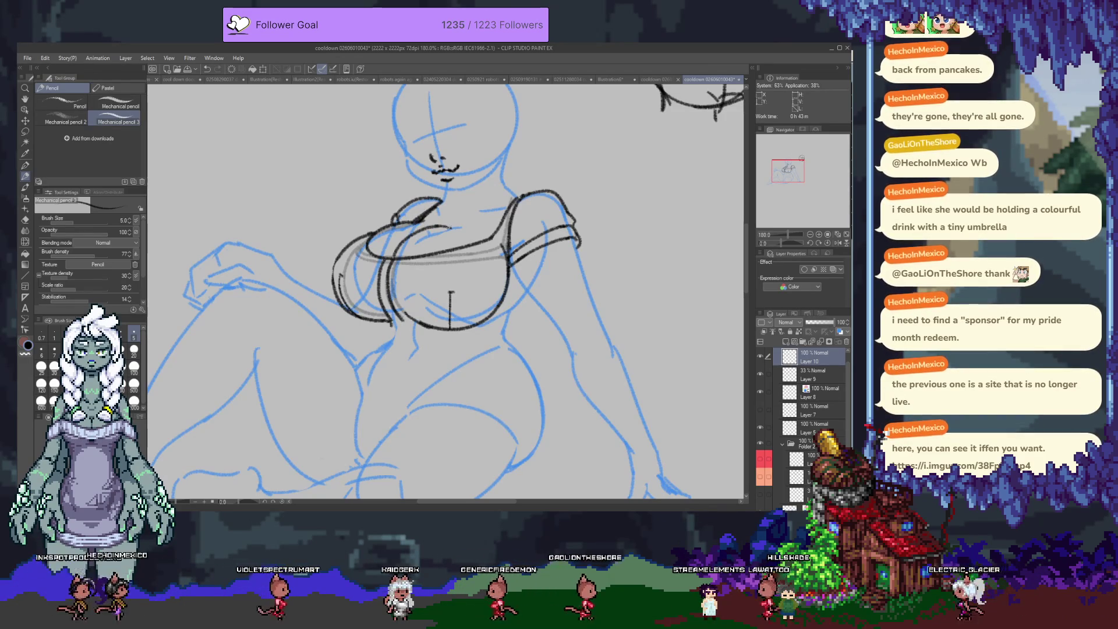
key("e")
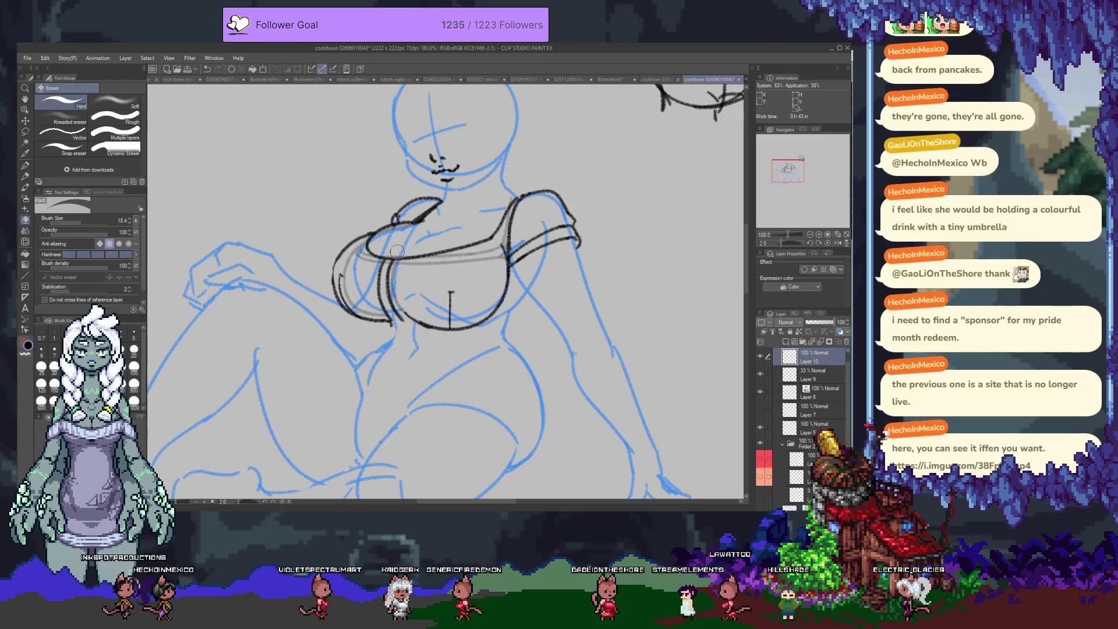
key("p")
key("p")
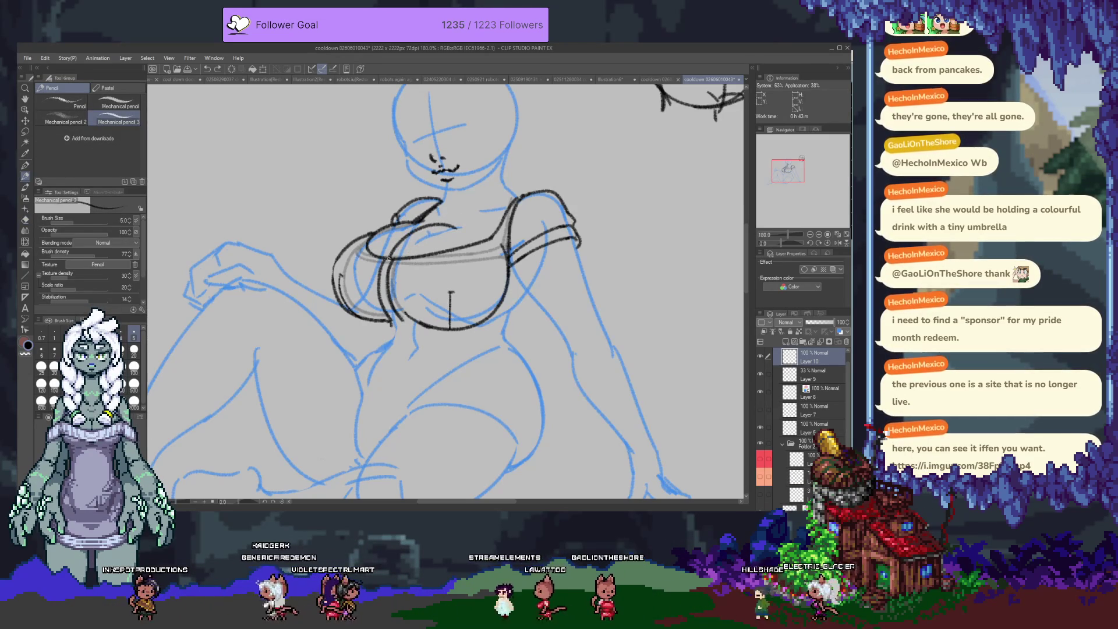
key("e")
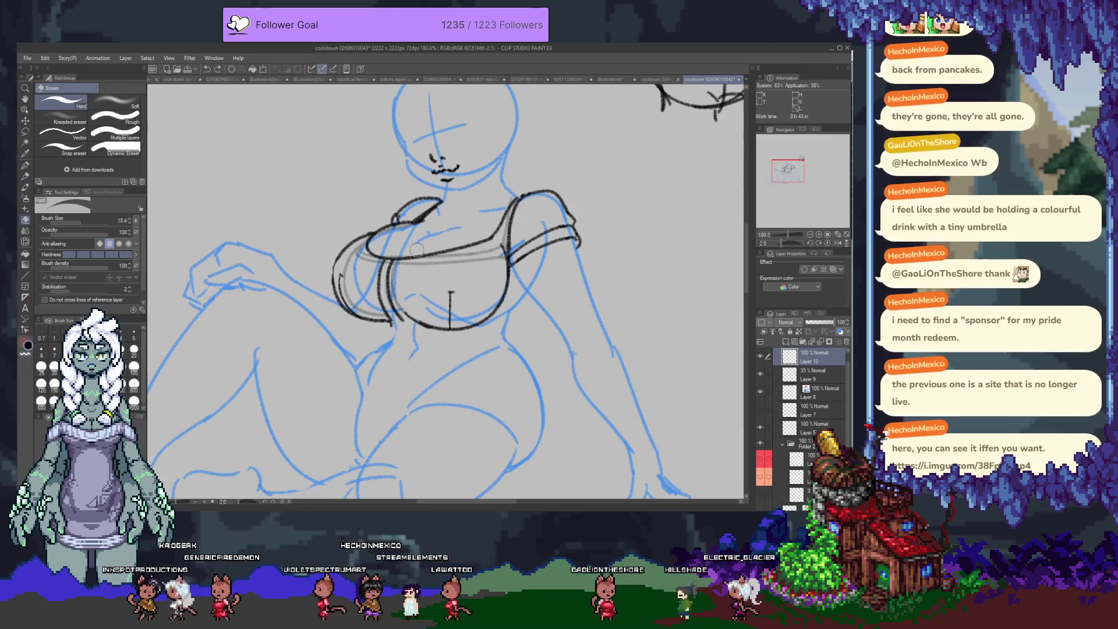
key("p")
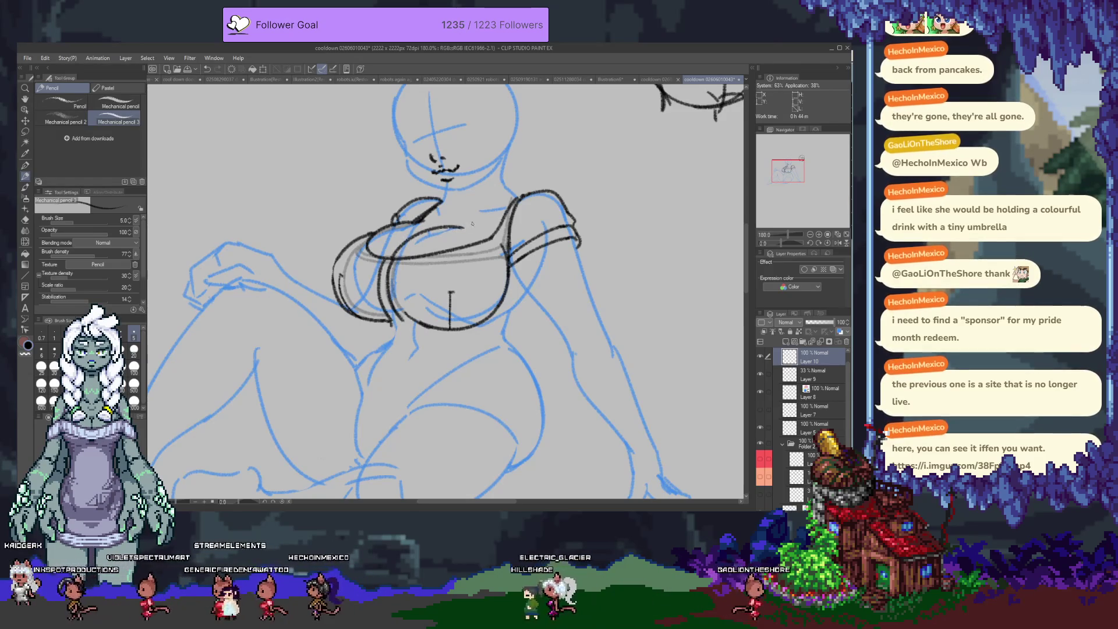
key("e")
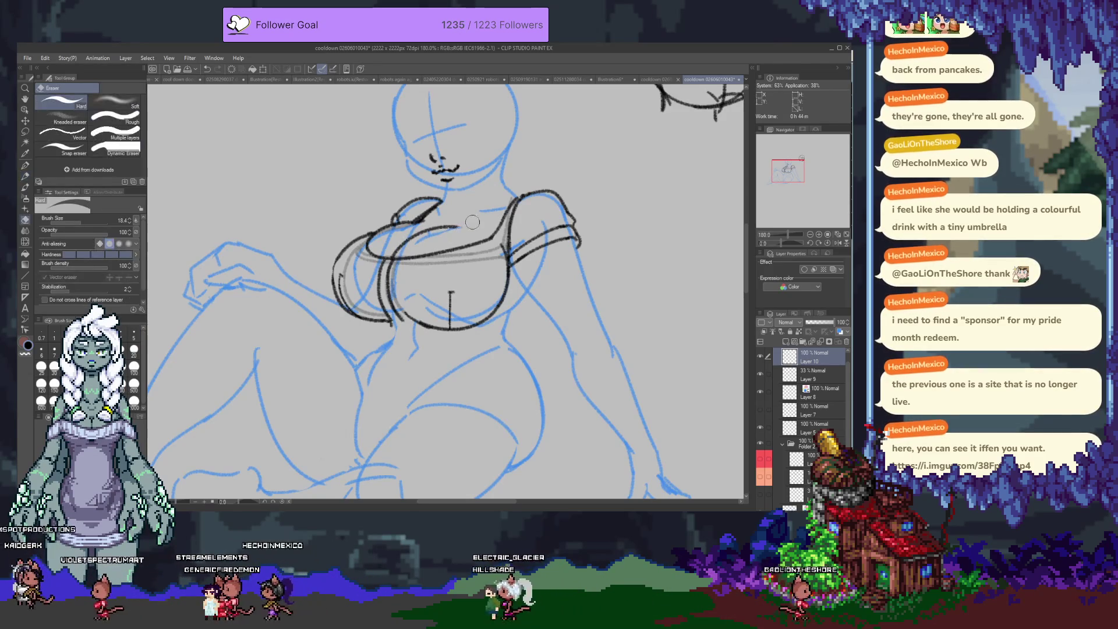
key("p")
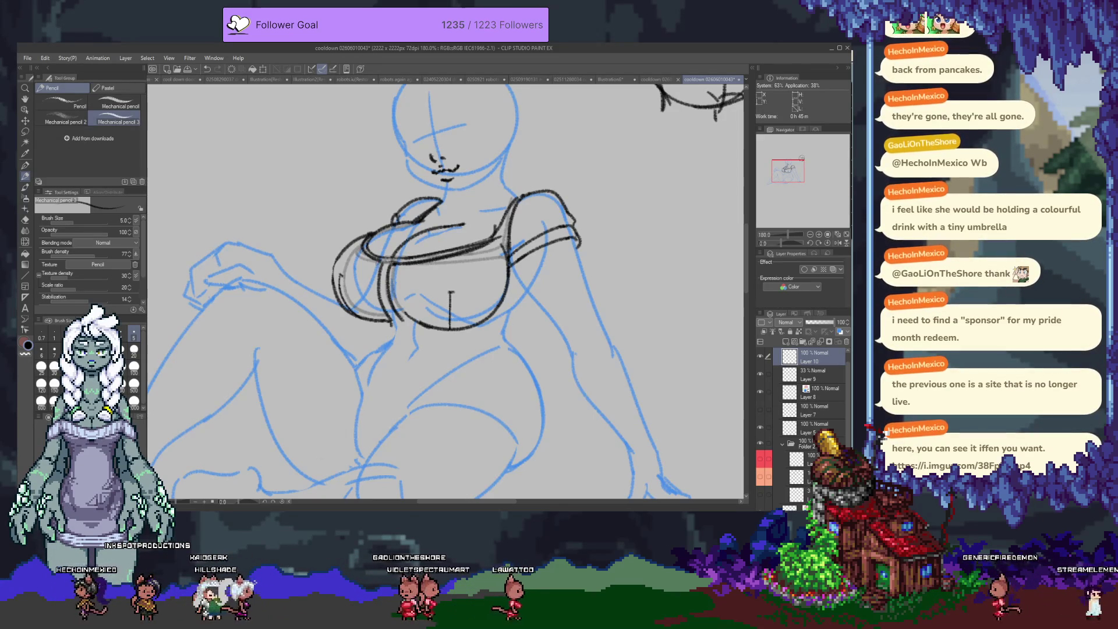
Undo the left breast stroke and redraw the underside of the bust below the band, toggling eraser for fixes.
key("ctrl+z")
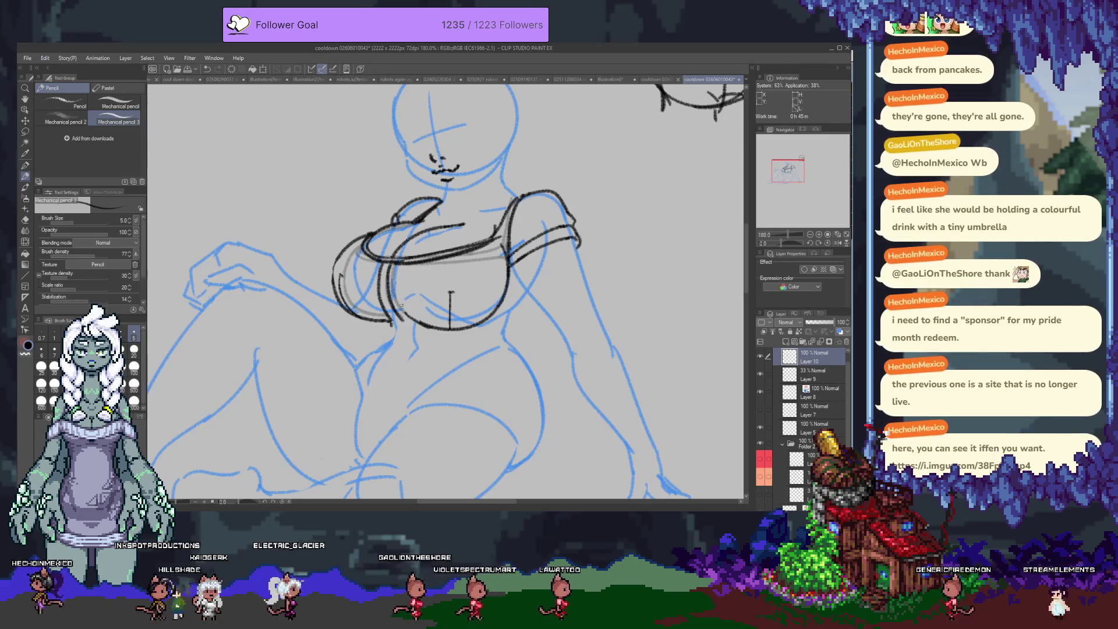
key("e")
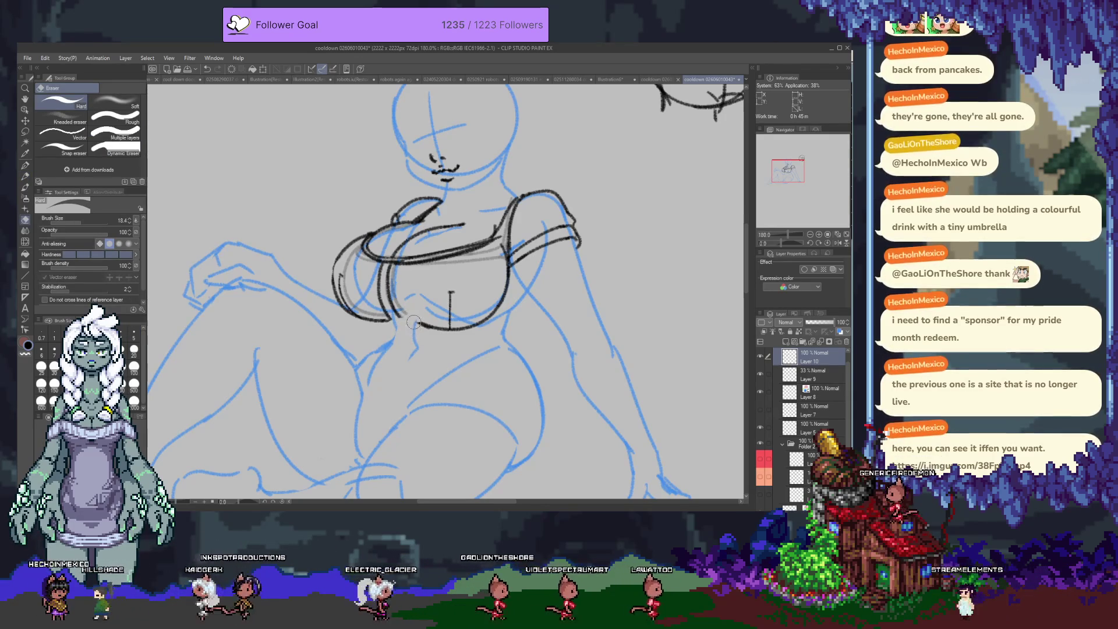
key("p")
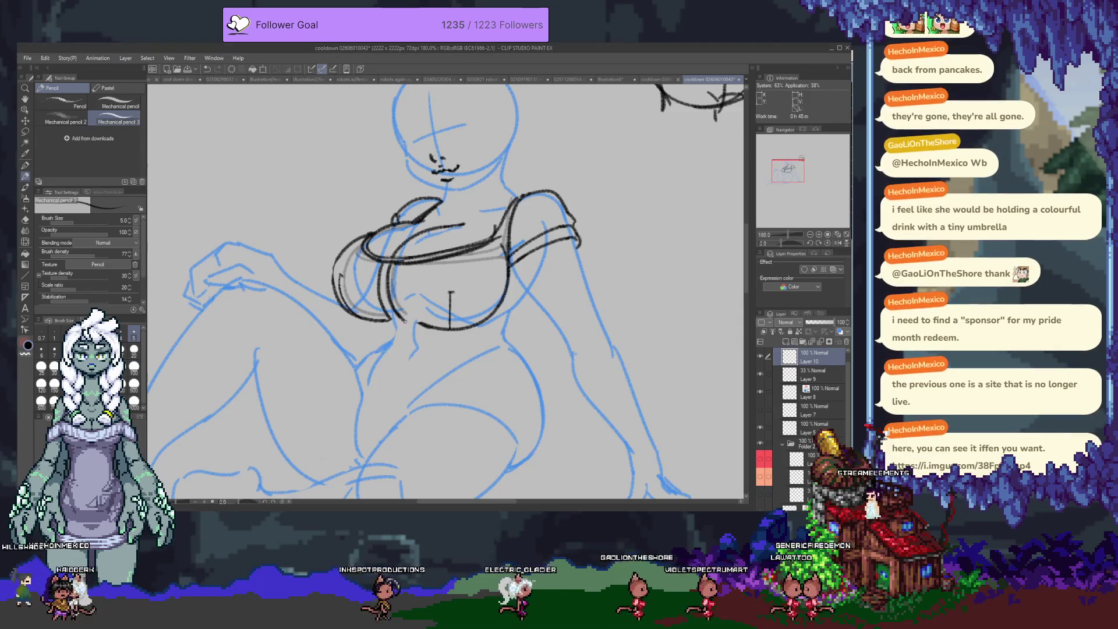
key("e")
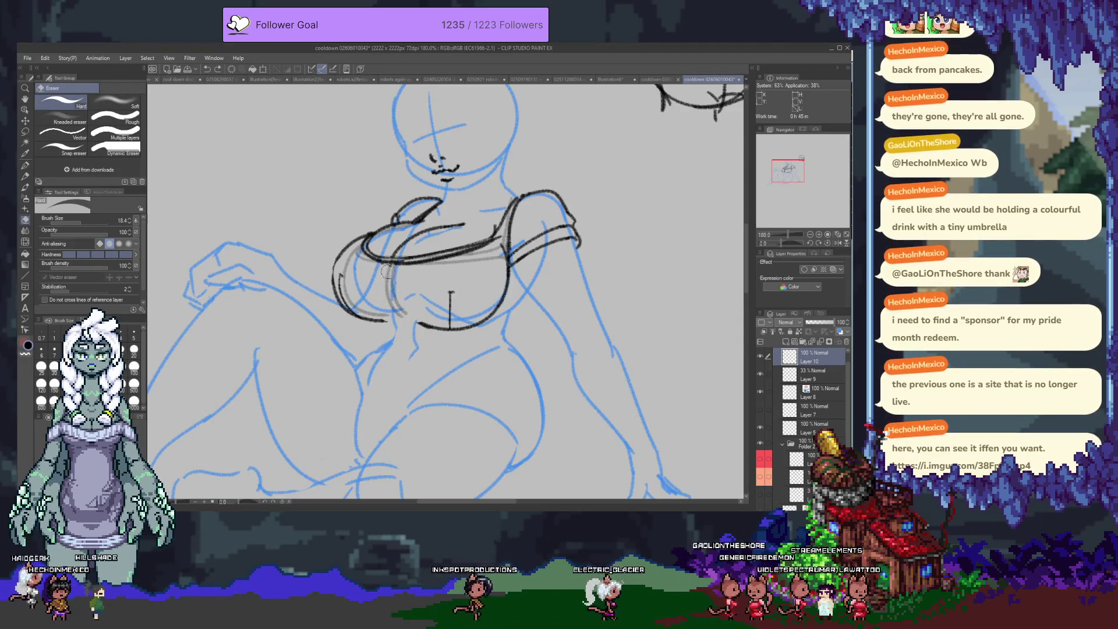
key("p")
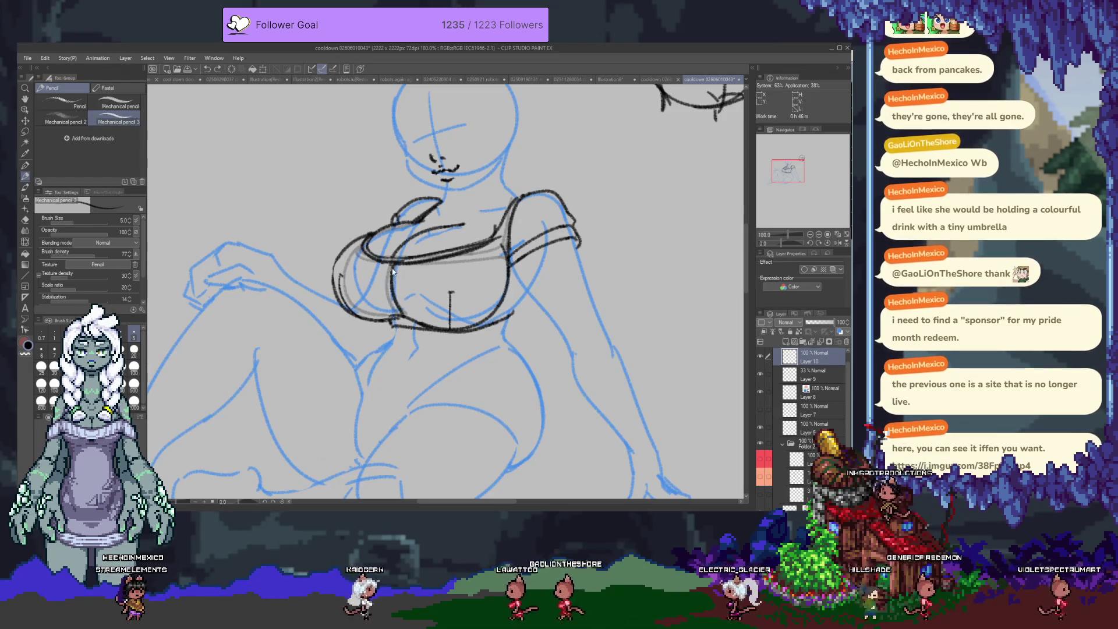
Erase the faint lines inside the left breast and add a short dark vertical inner stroke.
key("e")
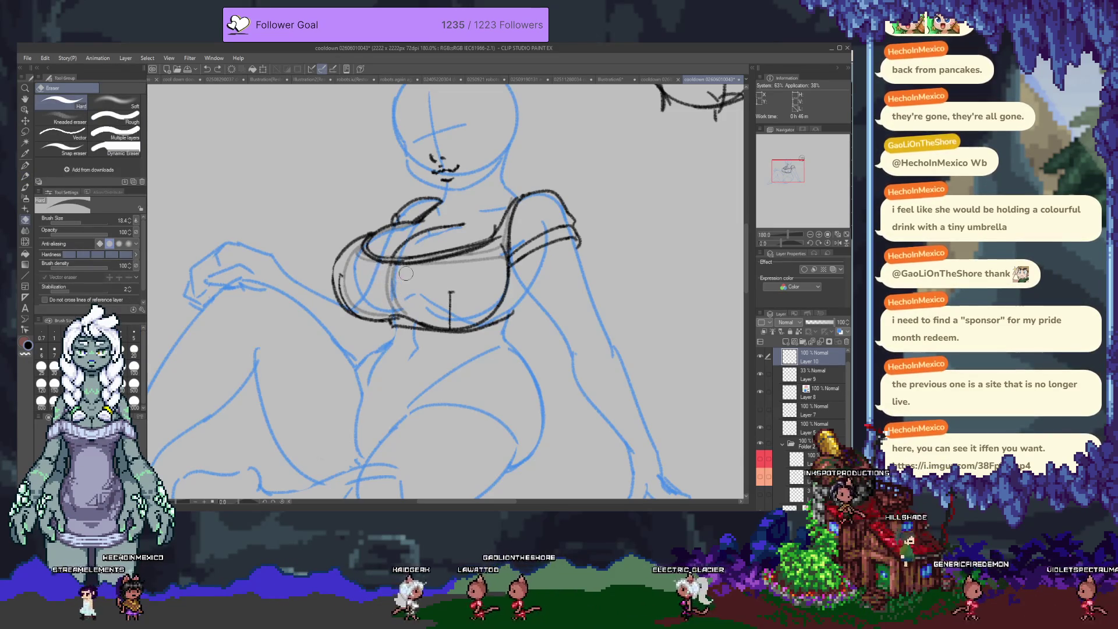
left_click_drag(353, 262, 394, 298)
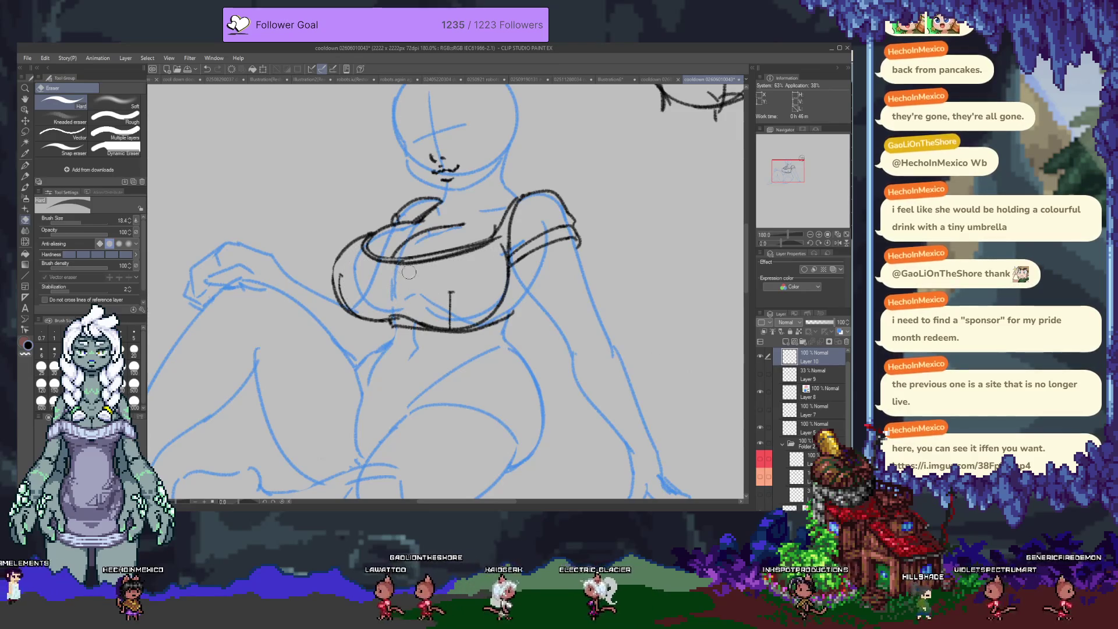
key("p")
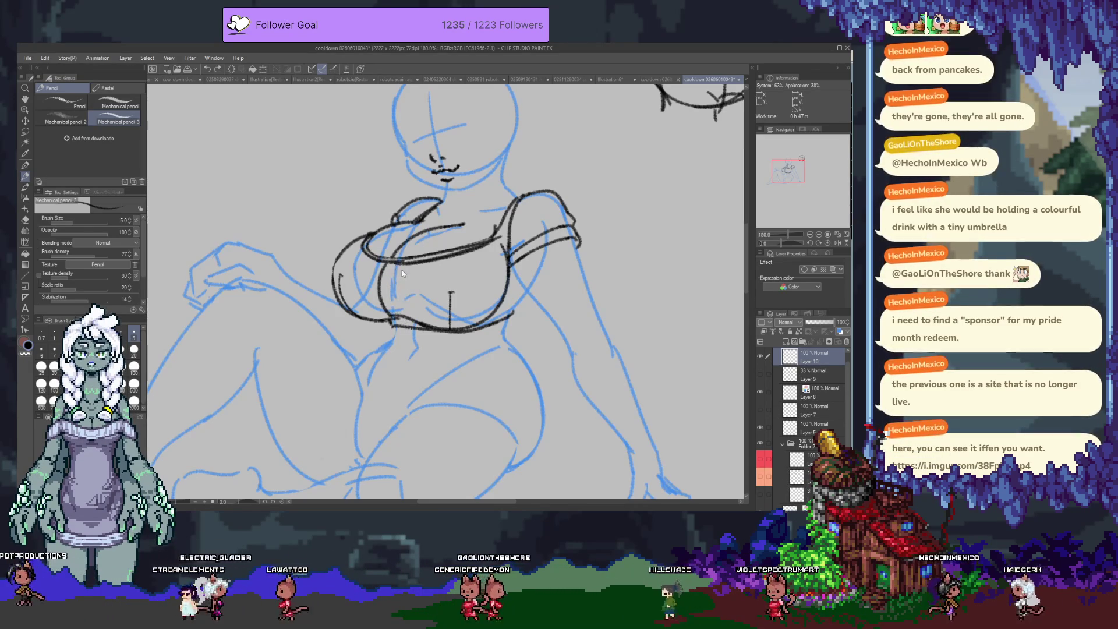
left_click_drag(398, 268, 393, 295)
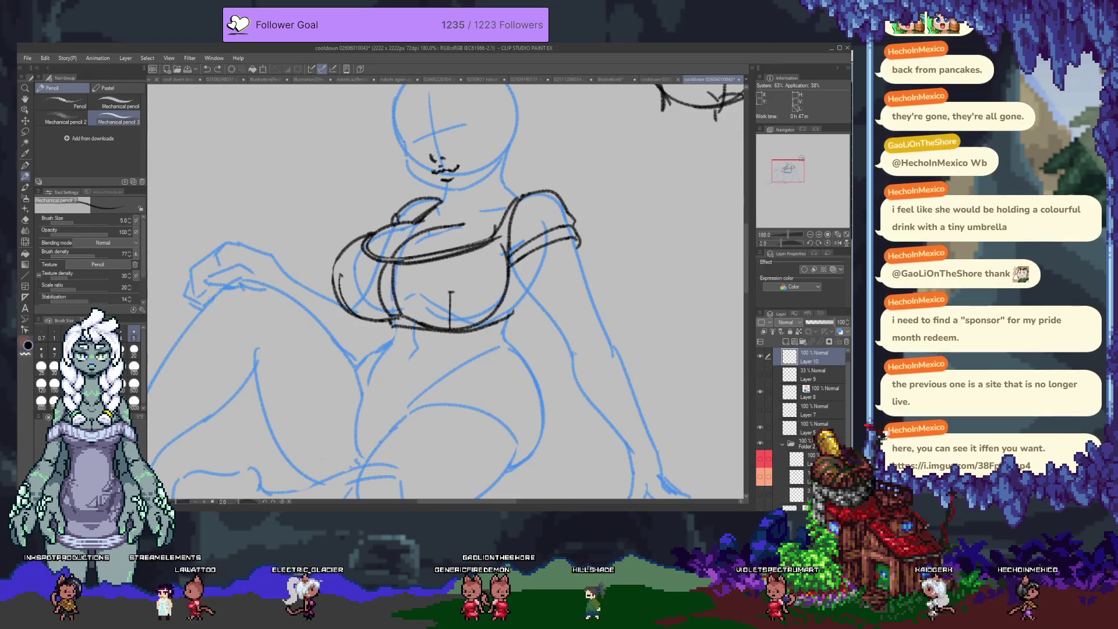